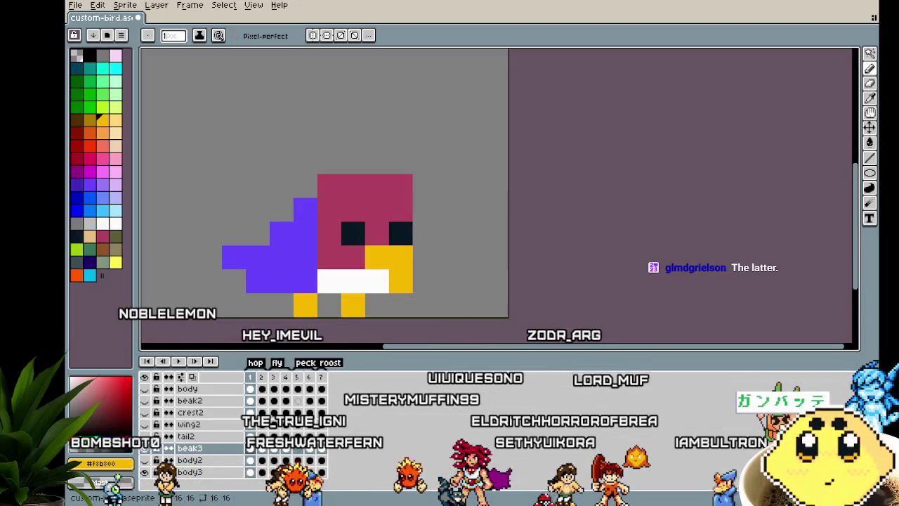
# Step: Recentre the bird and preview frame 5's pose, then return to frame 1
pyautogui.scroll(-2, 378, 311)
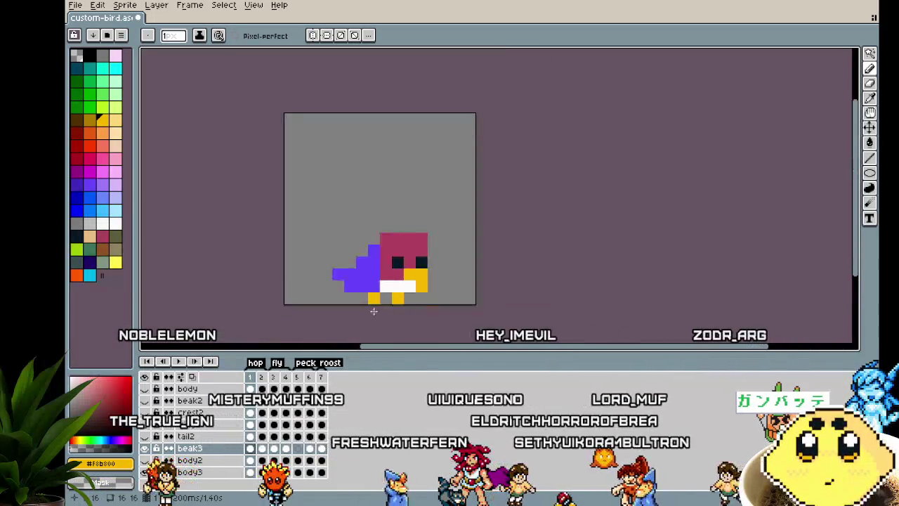
pyautogui.scroll(2, 314, 295)
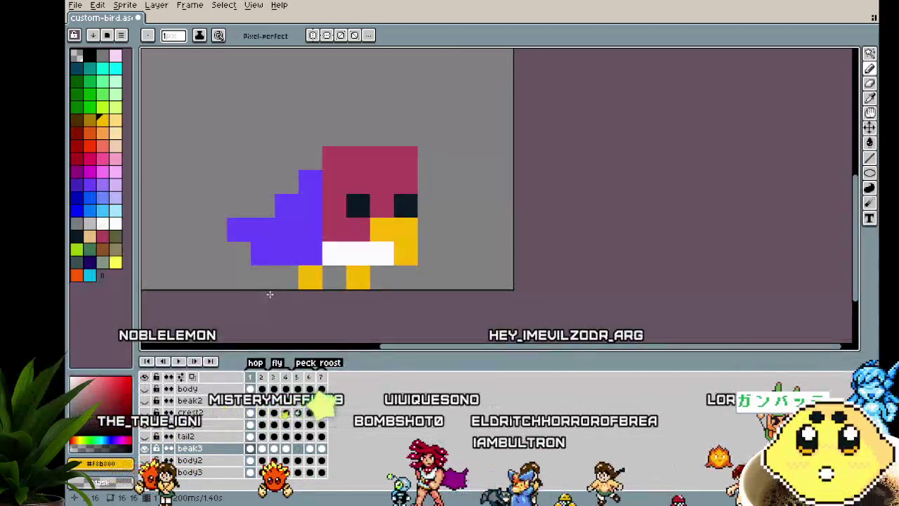
pyautogui.moveTo(280, 292); pyautogui.dragTo(357, 307)
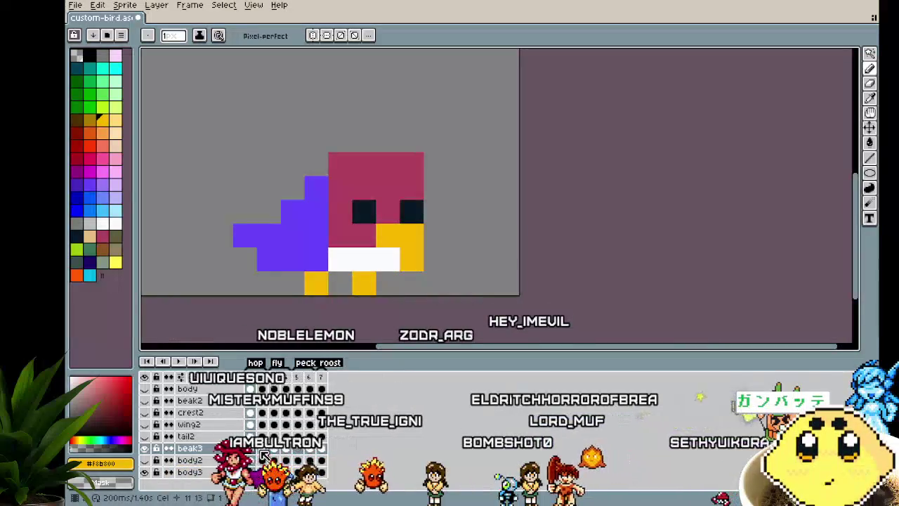
pyautogui.click(286, 449)
pyautogui.click(297, 450)
pyautogui.click(250, 449)
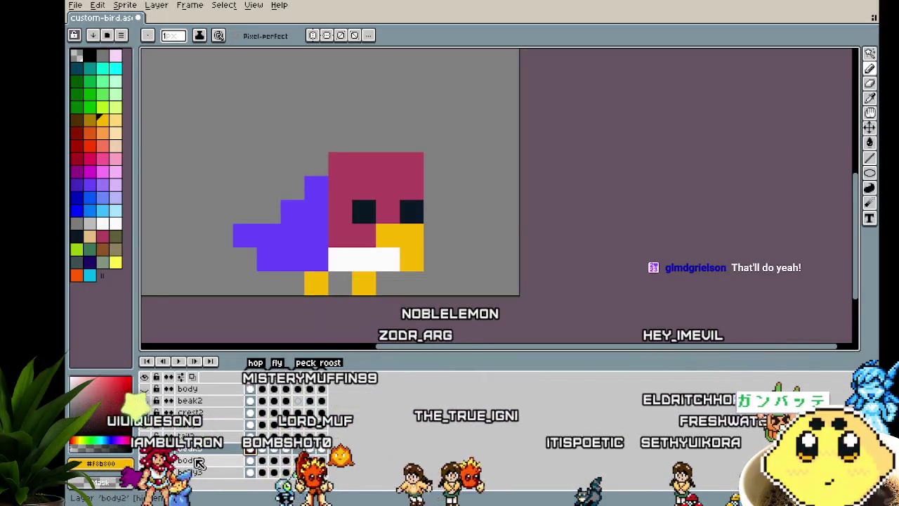
pyautogui.scroll(2, 202, 450)
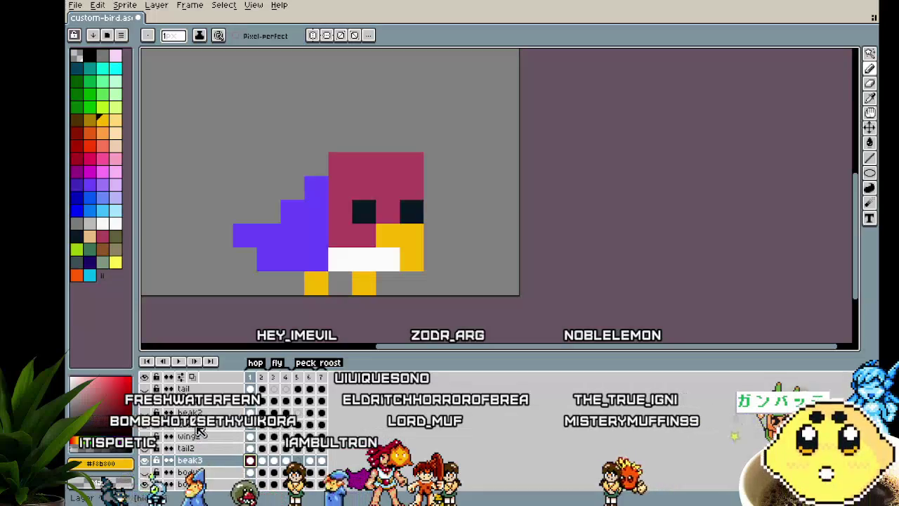
# Step: Add a new empty layer and name it Crest3
pyautogui.rightClick(211, 472)
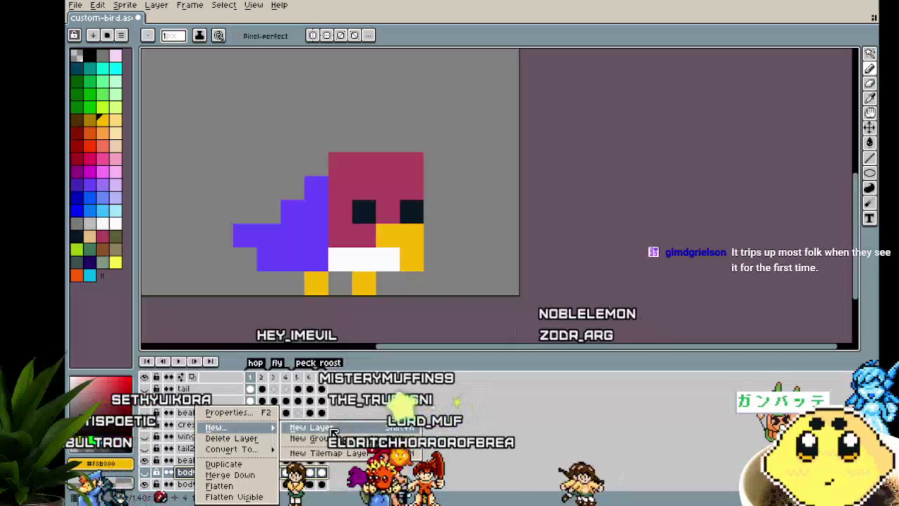
pyautogui.click(309, 427)
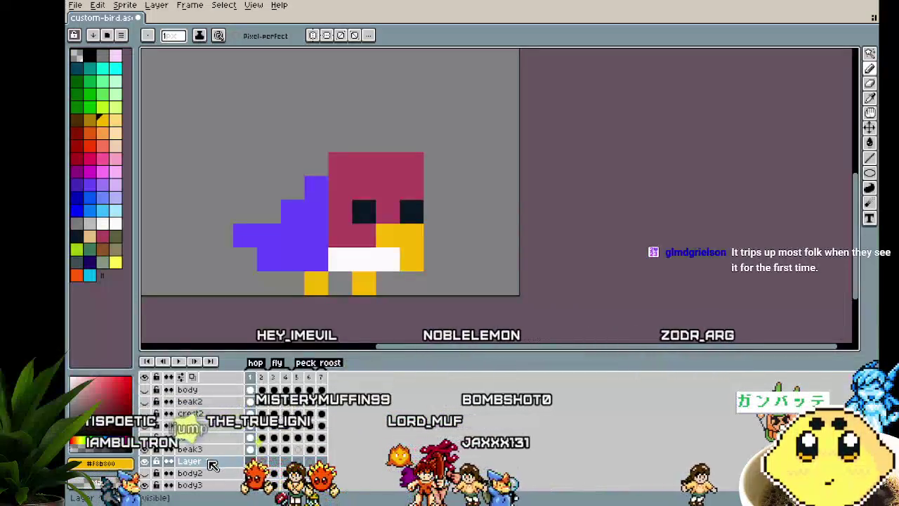
pyautogui.doubleClick(211, 462)
pyautogui.write('Crest3')
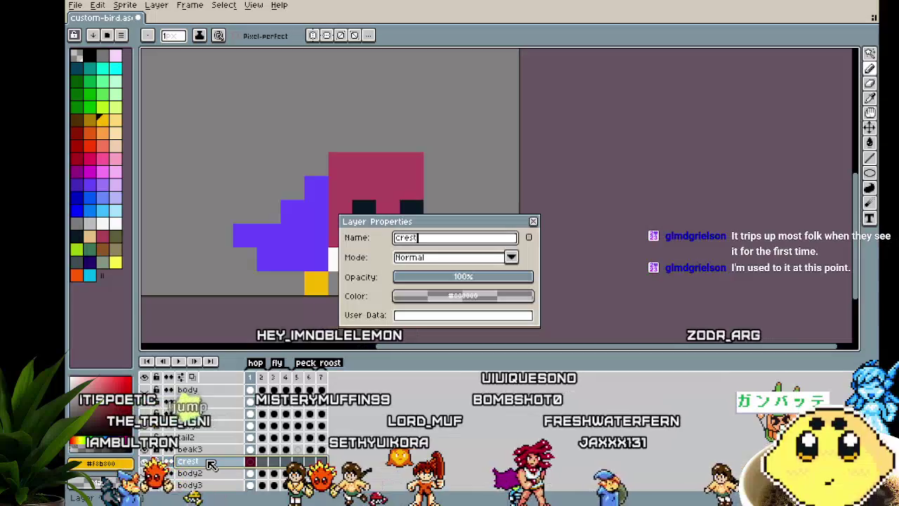
pyautogui.press('Return')
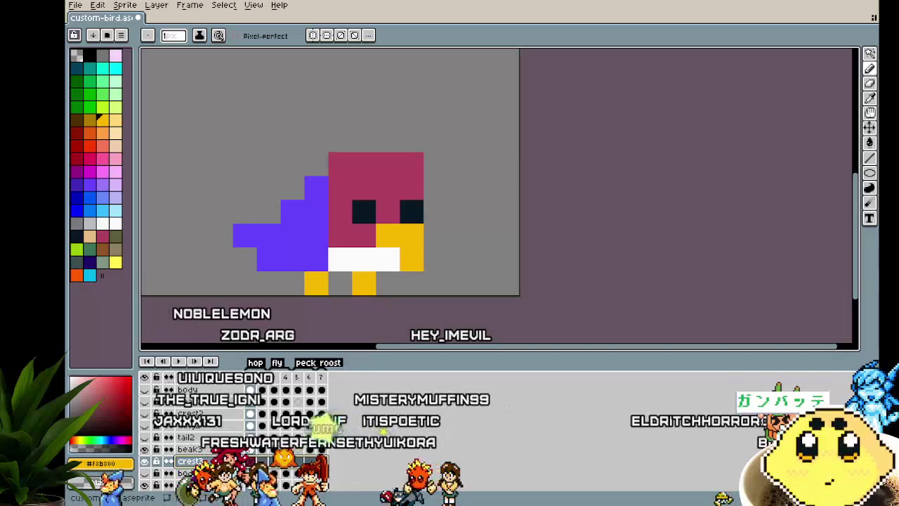
# Step: Hide the beak3 layer, removing the lower yellow beak pixels from view
pyautogui.moveTo(366, 306)
pyautogui.mouseDown()
pyautogui.moveTo(393, 298)
pyautogui.moveTo(372, 298)
pyautogui.mouseUp()
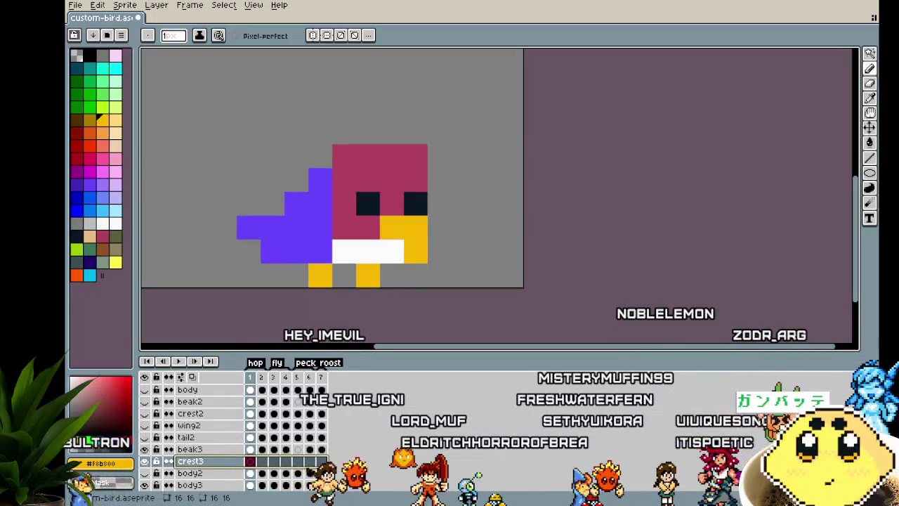
pyautogui.hscroll(-2, 311, 317)
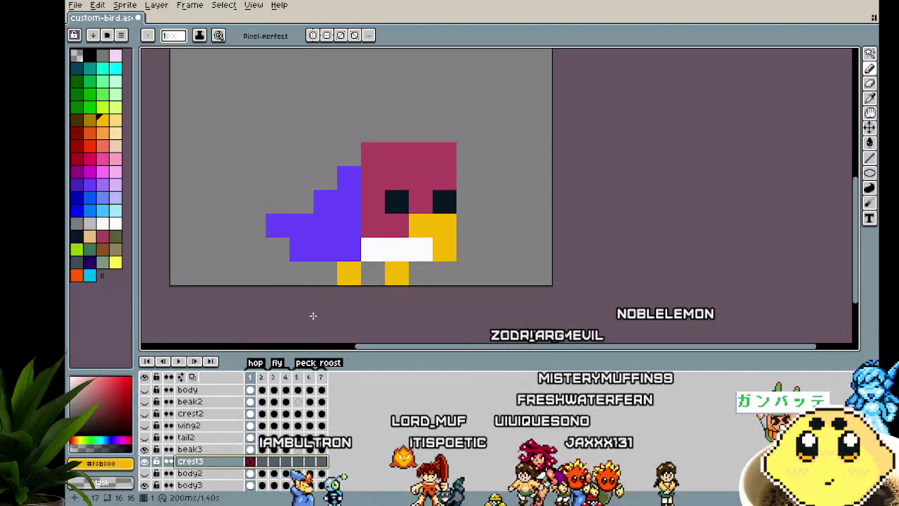
pyautogui.click(146, 449)
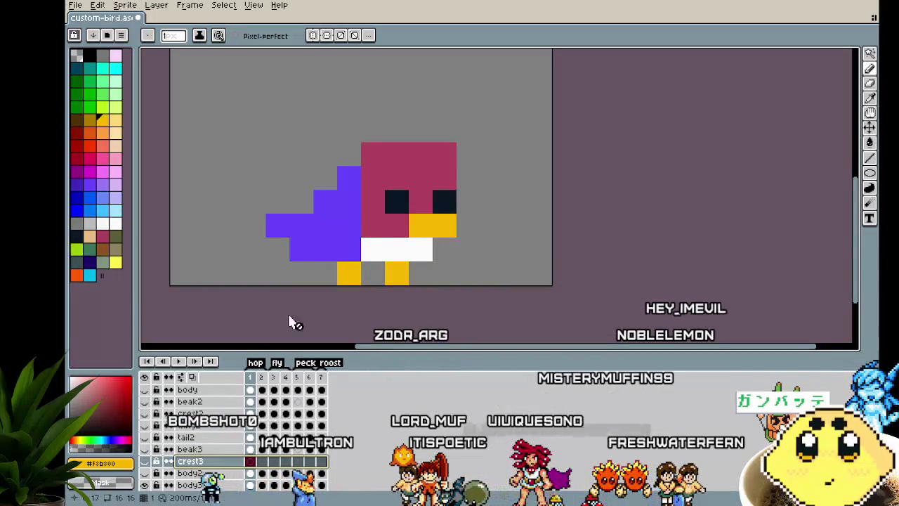
pyautogui.hscroll(2, 309, 281)
pyautogui.scroll(-2, 342, 260)
pyautogui.scroll(-1, 376, 241)
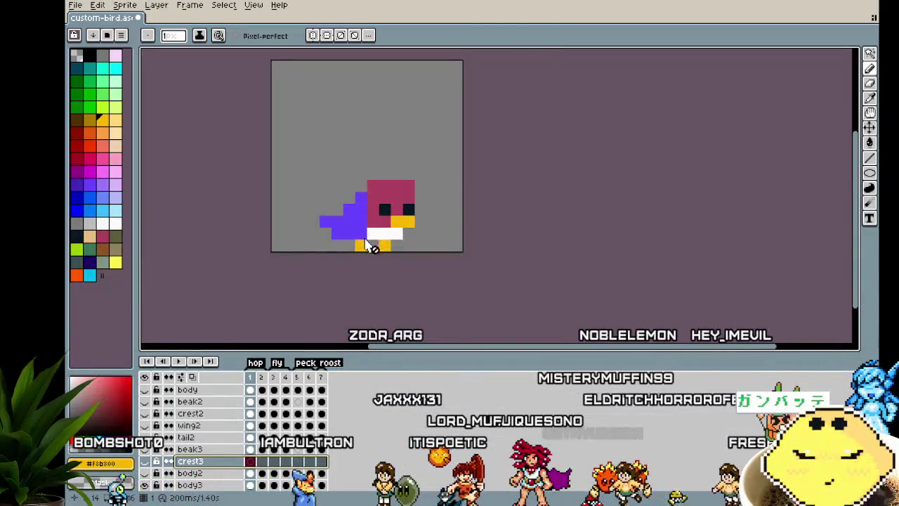
pyautogui.scroll(1, 374, 226)
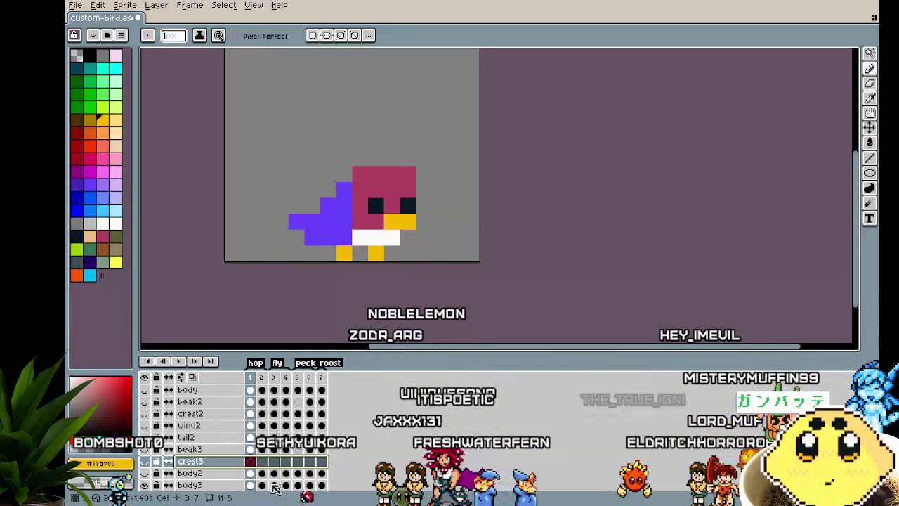
# Step: Marquee-select the pink crest on frame 1 and show the hidden bird layers again
pyautogui.moveTo(409, 169)
pyautogui.mouseDown()
pyautogui.moveTo(376, 167)
pyautogui.moveTo(364, 153)
pyautogui.mouseUp()
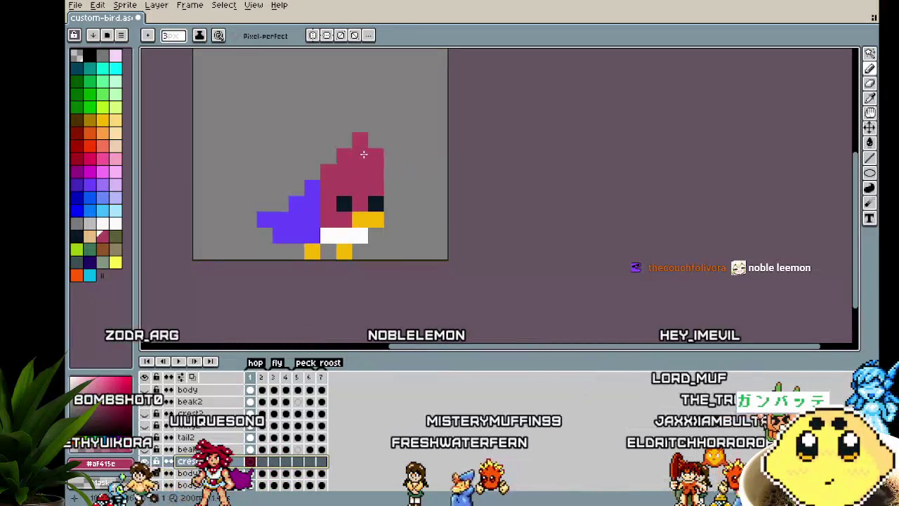
pyautogui.scroll(-1, 456, 229)
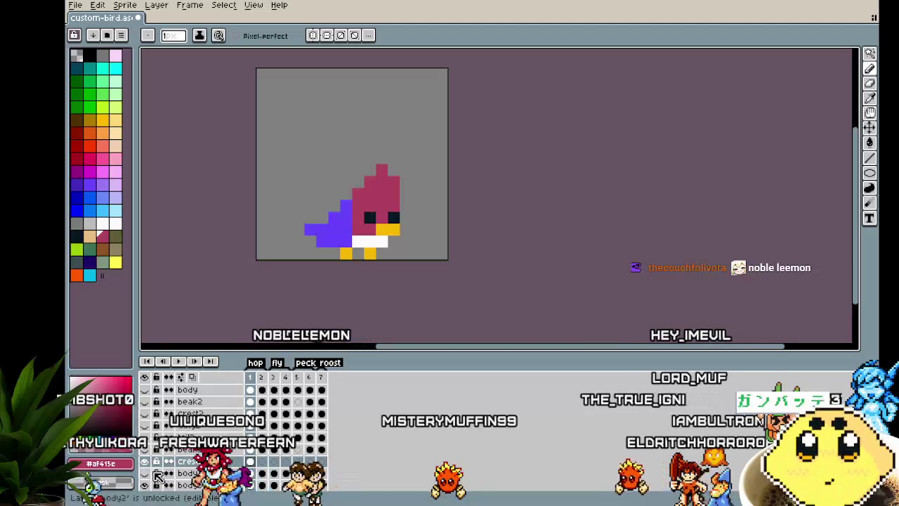
pyautogui.press('m')
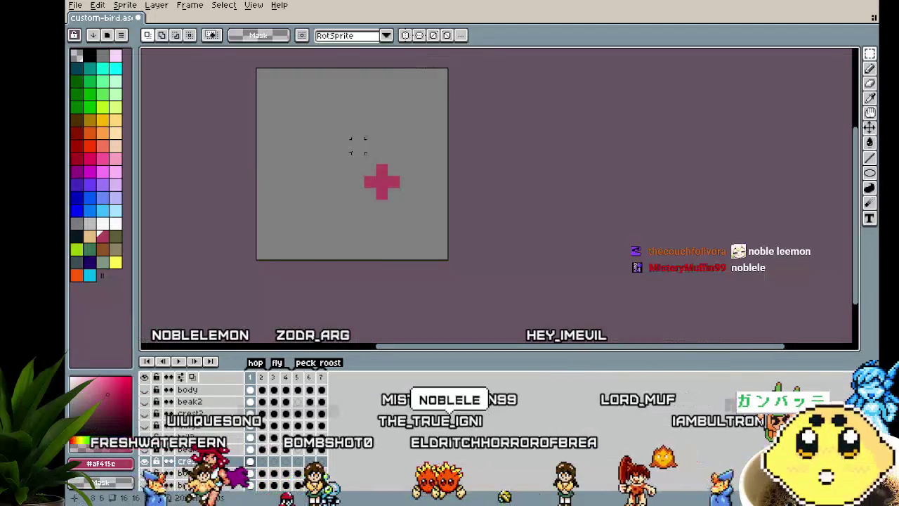
pyautogui.moveTo(362, 150); pyautogui.dragTo(414, 214)
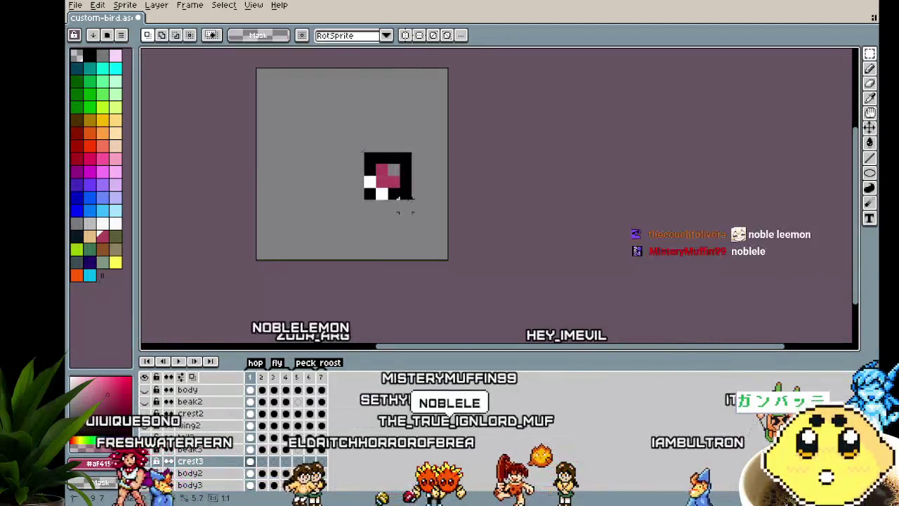
pyautogui.click(501, 241)
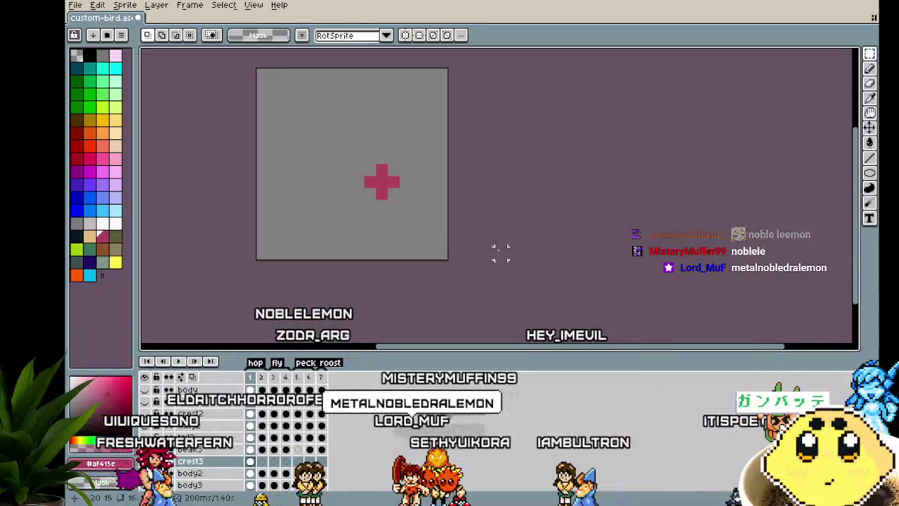
pyautogui.moveTo(145, 389); pyautogui.dragTo(145, 485)
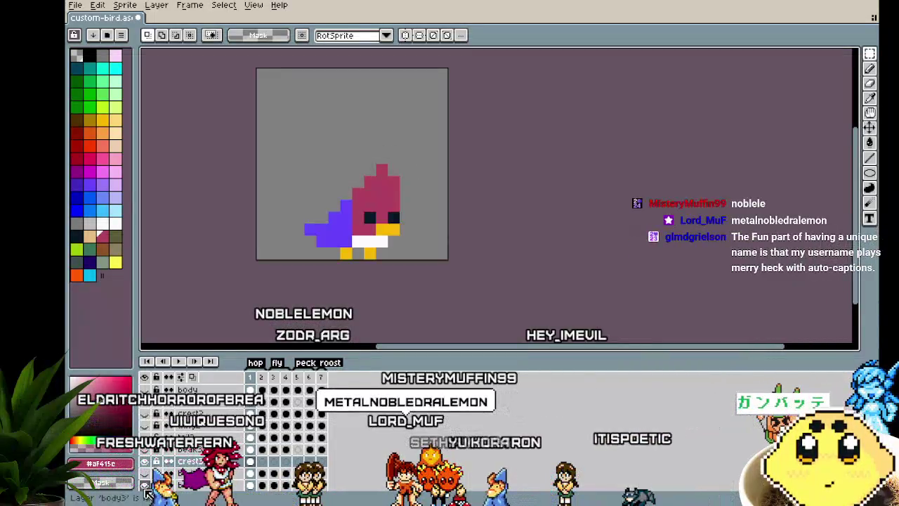
# Step: Paste the crest into frame 2 of crest3, nudged up one pixel
pyautogui.click(263, 462)
pyautogui.hotkey('ctrl', 'v')
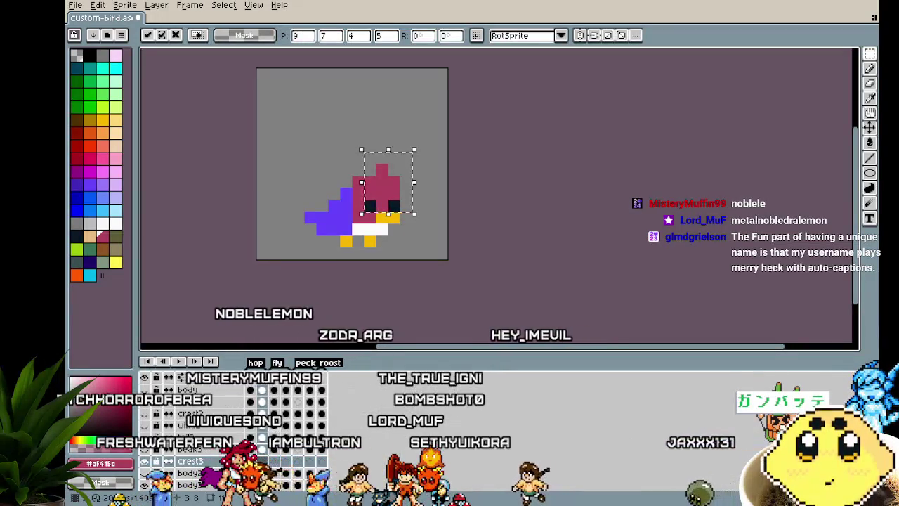
pyautogui.press('Up')
pyautogui.press('Return')
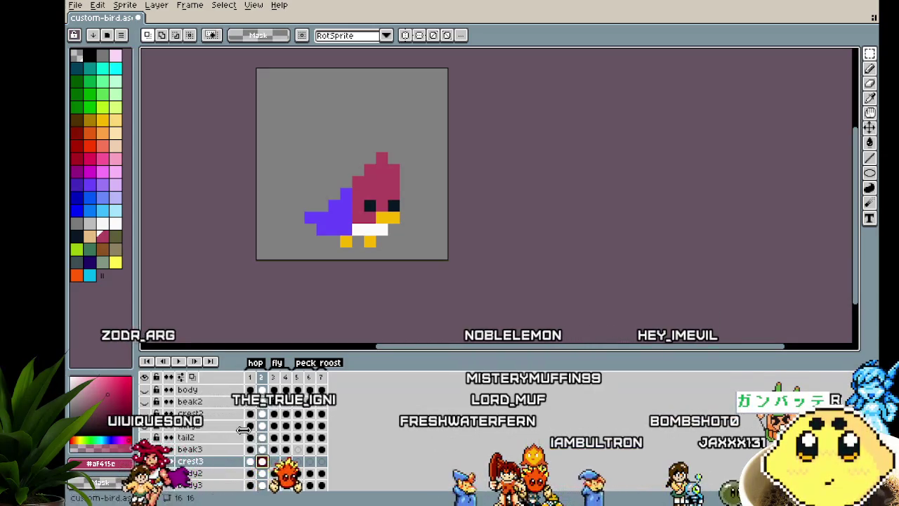
# Step: On frame 3, move the crest up about three pixels
pyautogui.scroll(1, 311, 279)
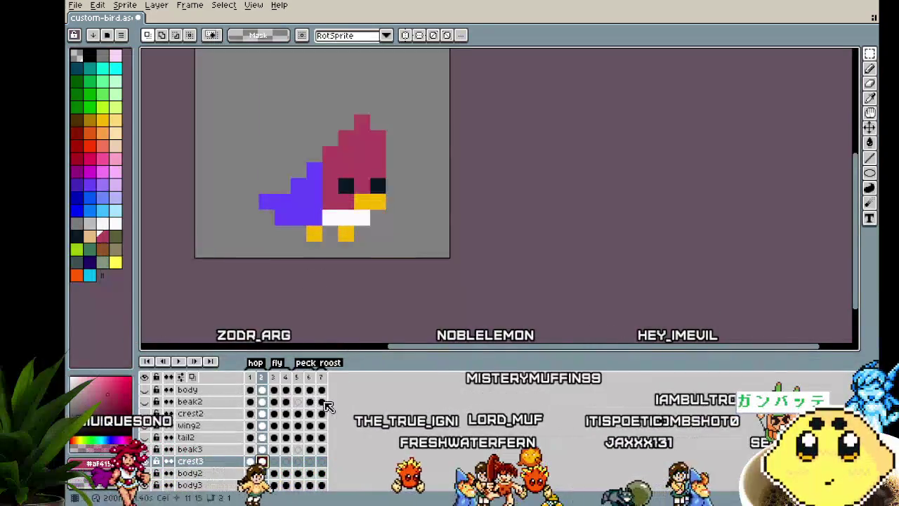
pyautogui.click(277, 462)
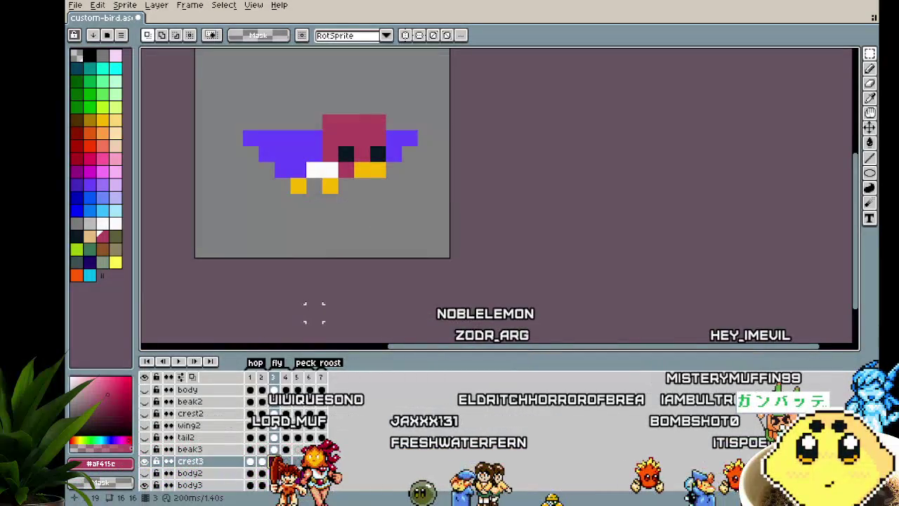
pyautogui.hscroll(1, 345, 295)
pyautogui.scroll(1, 352, 302)
pyautogui.moveTo(383, 207); pyautogui.dragTo(302, 125)
pyautogui.moveTo(345, 200); pyautogui.dragTo(346, 163)
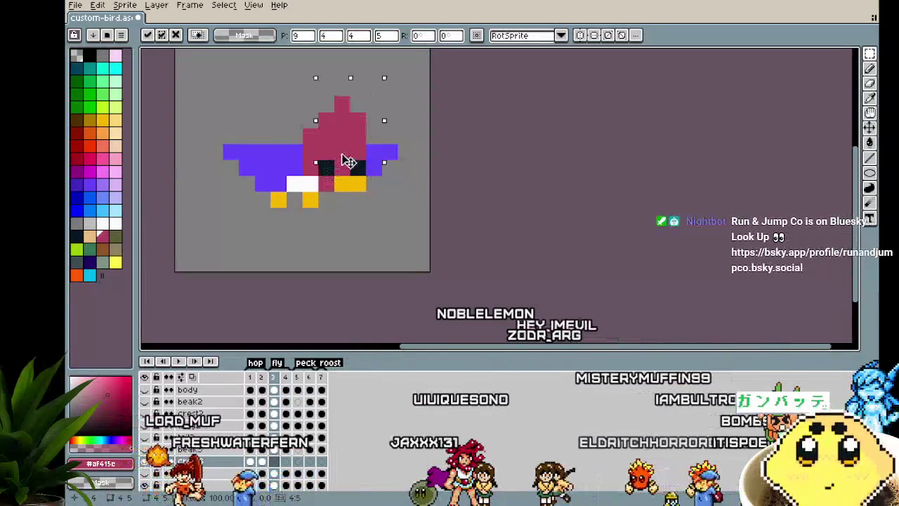
pyautogui.click(342, 246)
# Step: Place the crest above the bird's head on frame 4
pyautogui.moveTo(342, 245)
pyautogui.mouseDown()
pyautogui.moveTo(309, 252)
pyautogui.moveTo(314, 257)
pyautogui.mouseUp()
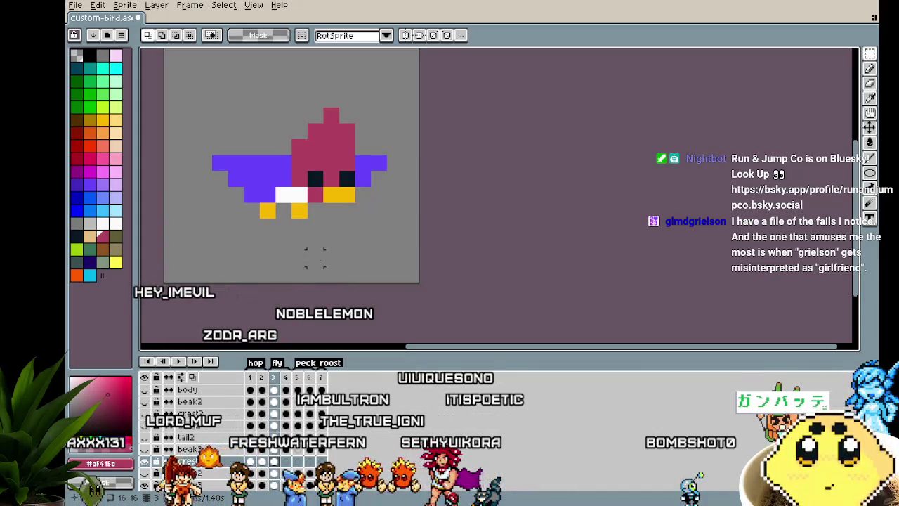
pyautogui.moveTo(317, 259); pyautogui.dragTo(316, 287)
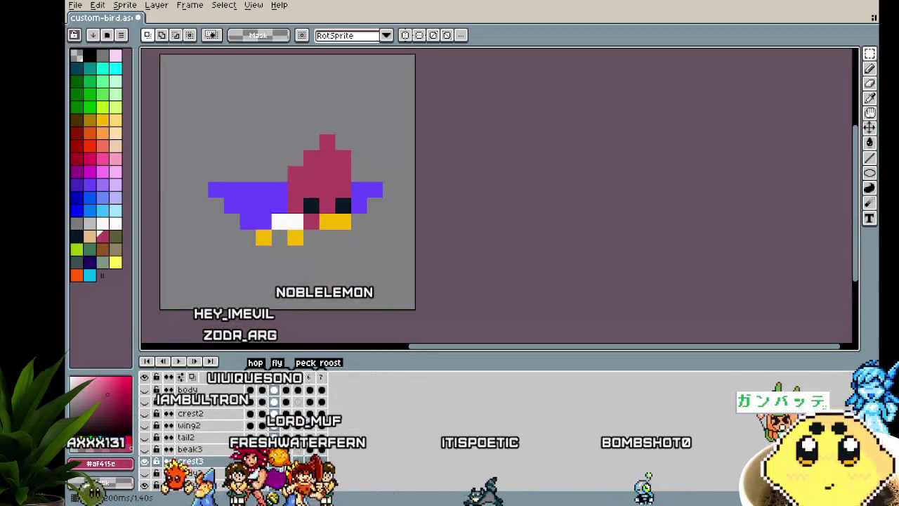
pyautogui.press('Right')
pyautogui.moveTo(301, 164); pyautogui.dragTo(369, 247)
pyautogui.click(278, 467)
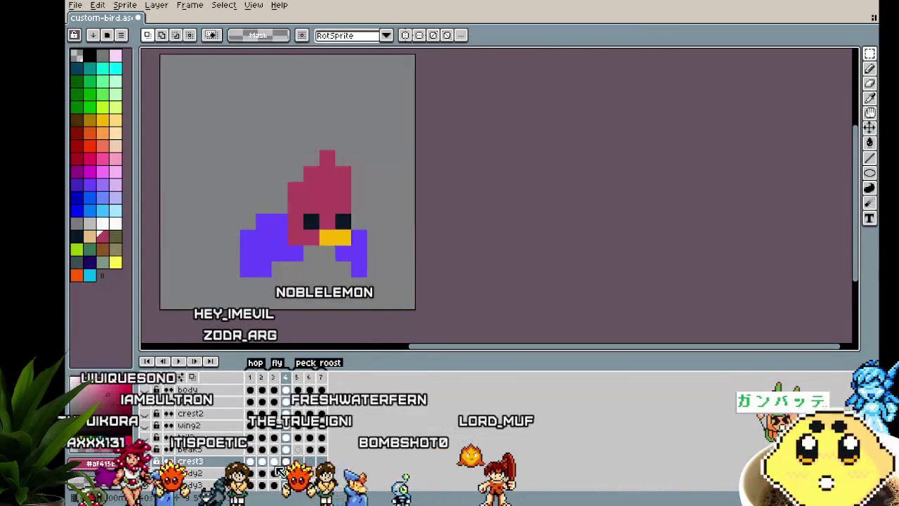
# Step: Paste the crest onto the later frame and move it down onto the bird's head
pyautogui.press('Right')
pyautogui.moveTo(302, 165)
pyautogui.mouseDown()
pyautogui.moveTo(367, 231)
pyautogui.moveTo(340, 237)
pyautogui.moveTo(351, 259)
pyautogui.mouseUp()
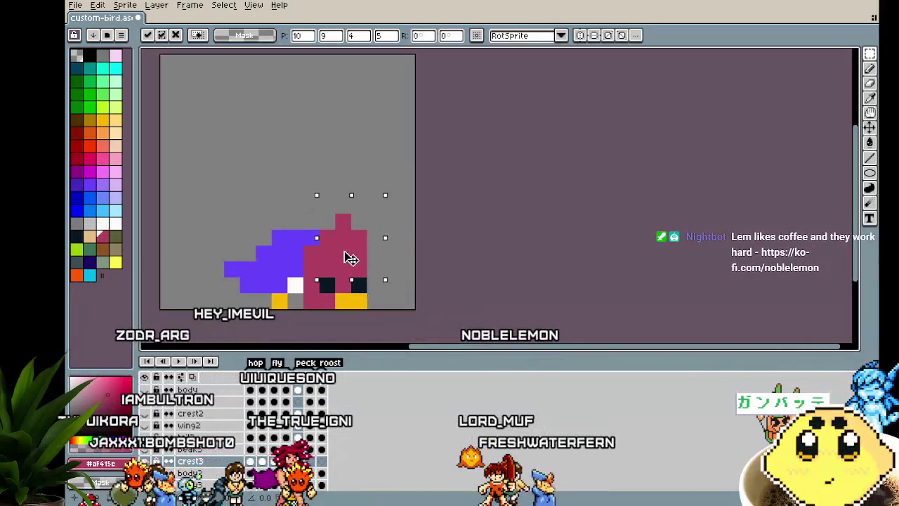
pyautogui.click(487, 269)
pyautogui.hotkey('ctrl', 'z')
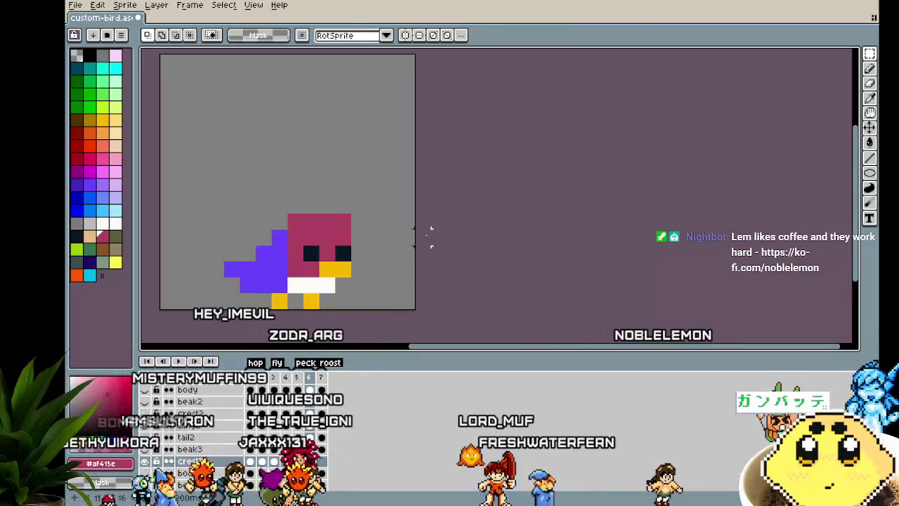
pyautogui.hotkey('ctrl', 'z')
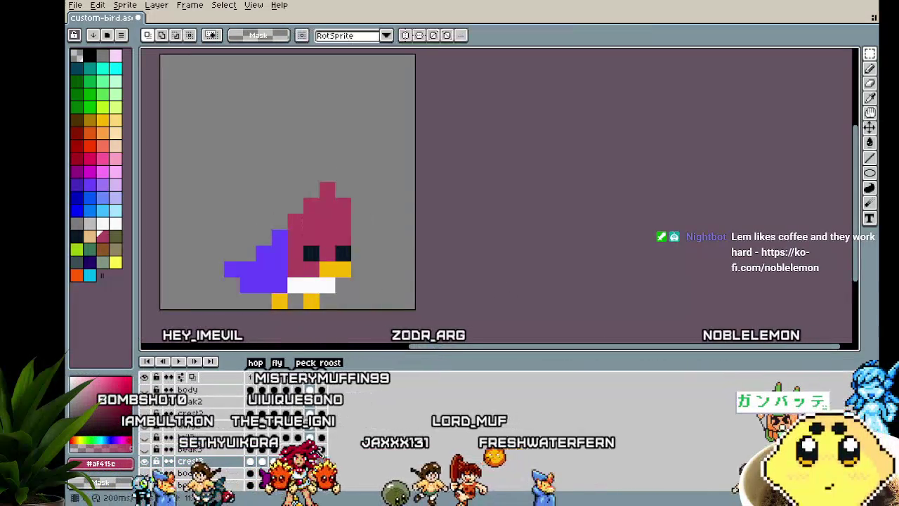
pyautogui.click(329, 472)
pyautogui.hotkey('ctrl', 'v')
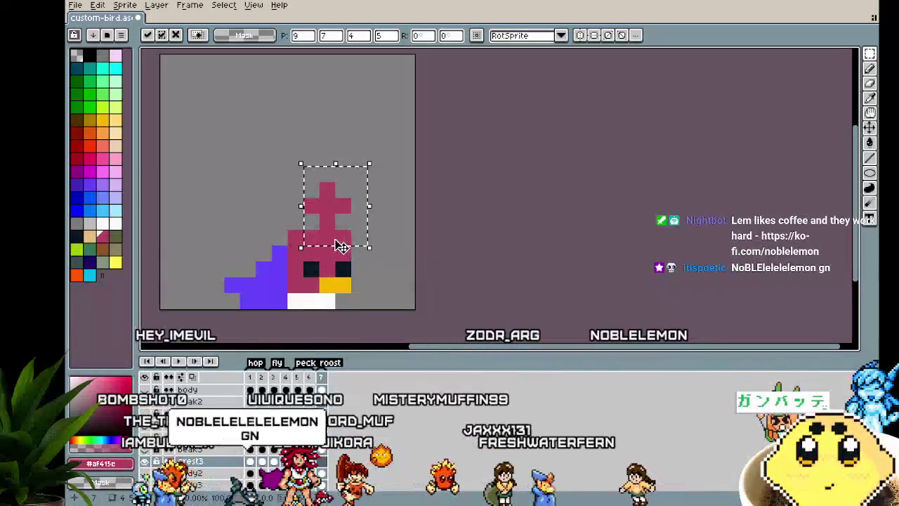
pyautogui.moveTo(342, 246); pyautogui.dragTo(338, 256)
pyautogui.press('Return')
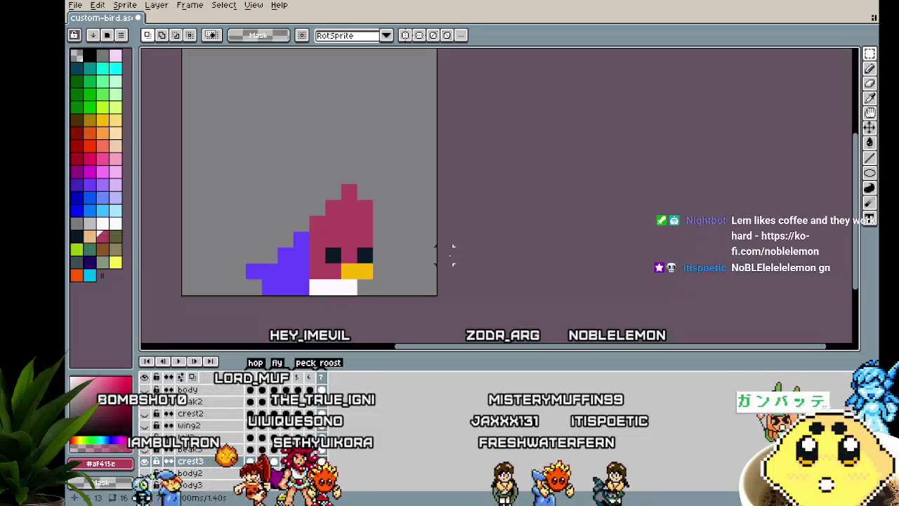
# Step: Zoom and pan around the canvas to check the crest on the head
pyautogui.moveTo(453, 254); pyautogui.dragTo(464, 256)
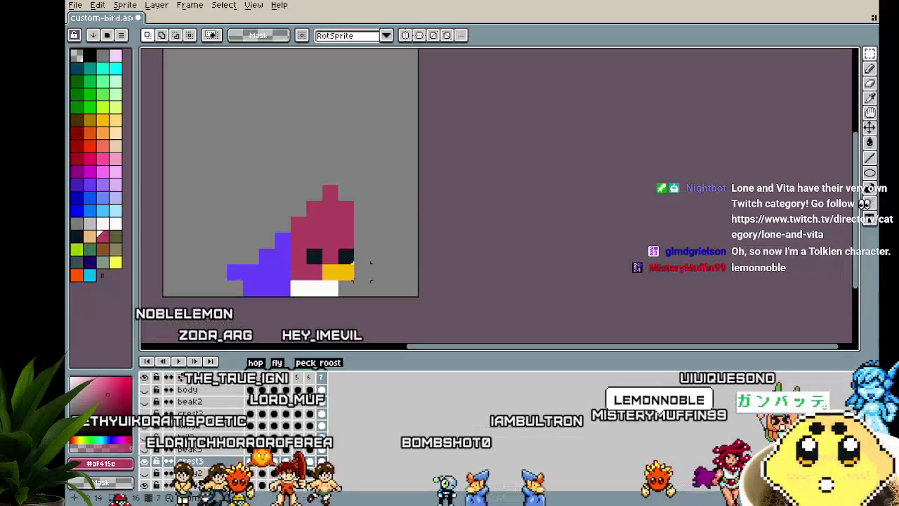
pyautogui.scroll(1, 421, 274)
pyautogui.scroll(1, 390, 287)
pyautogui.scroll(-1, 394, 290)
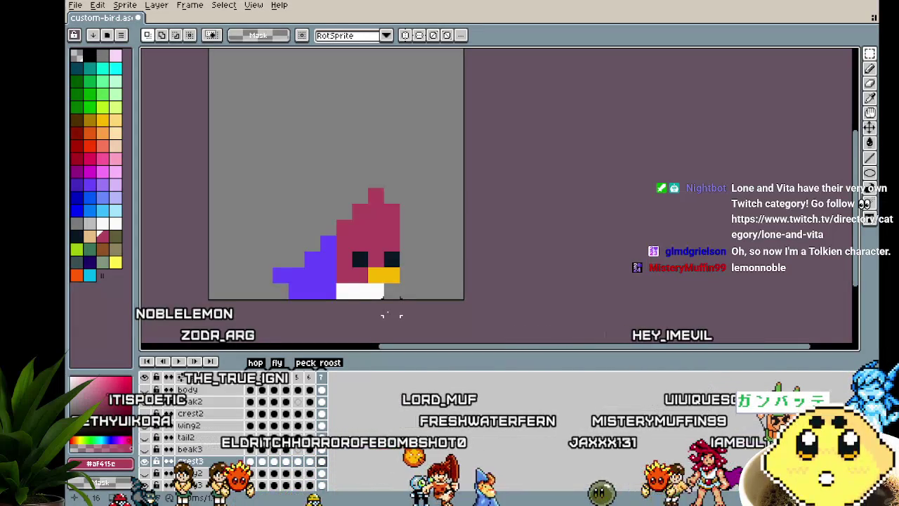
pyautogui.scroll(1, 391, 316)
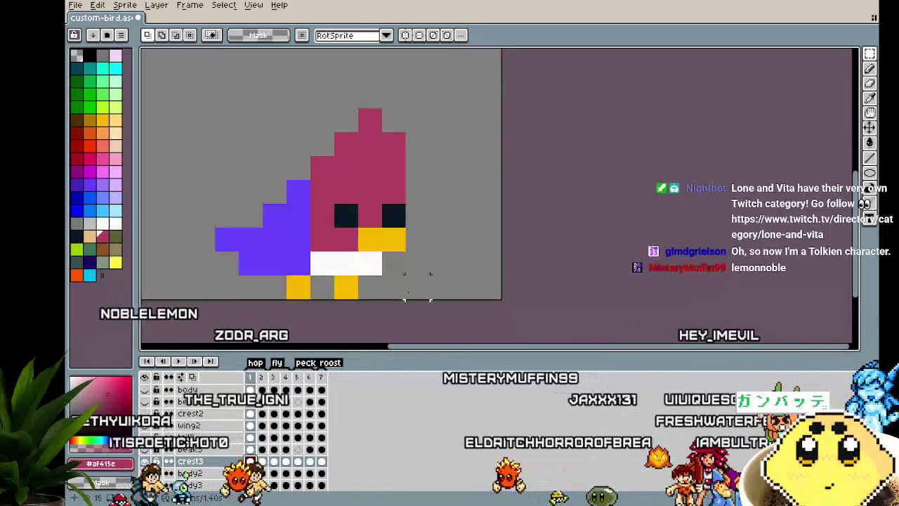
pyautogui.scroll(-1, 388, 302)
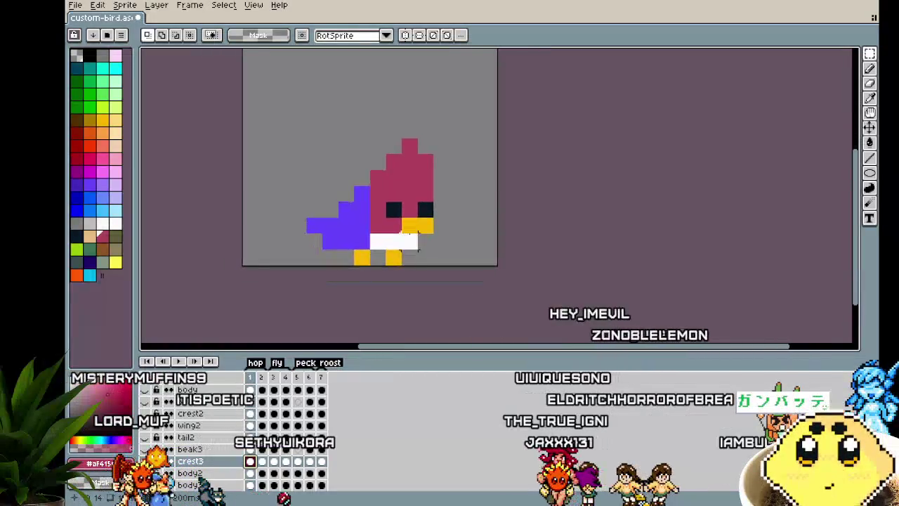
pyautogui.scroll(2, 337, 281)
pyautogui.click(321, 461)
pyautogui.press('Return')
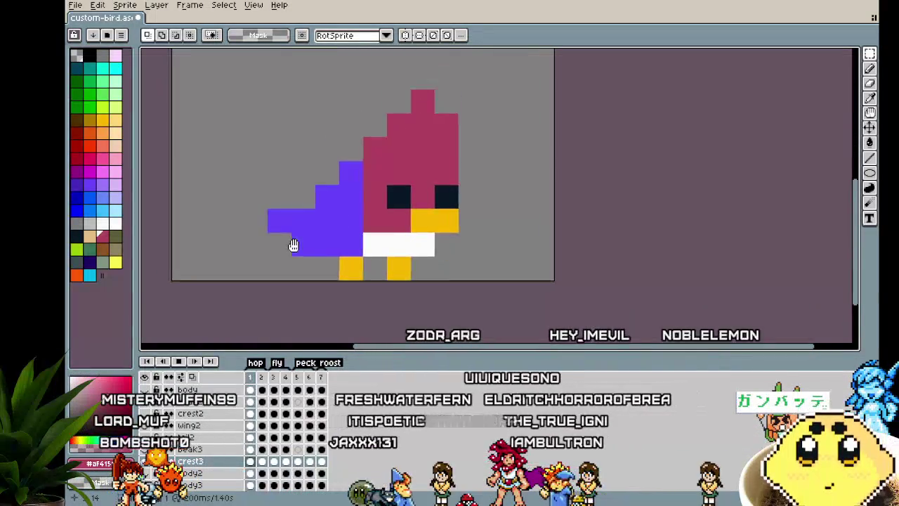
pyautogui.scroll(-1, 274, 281)
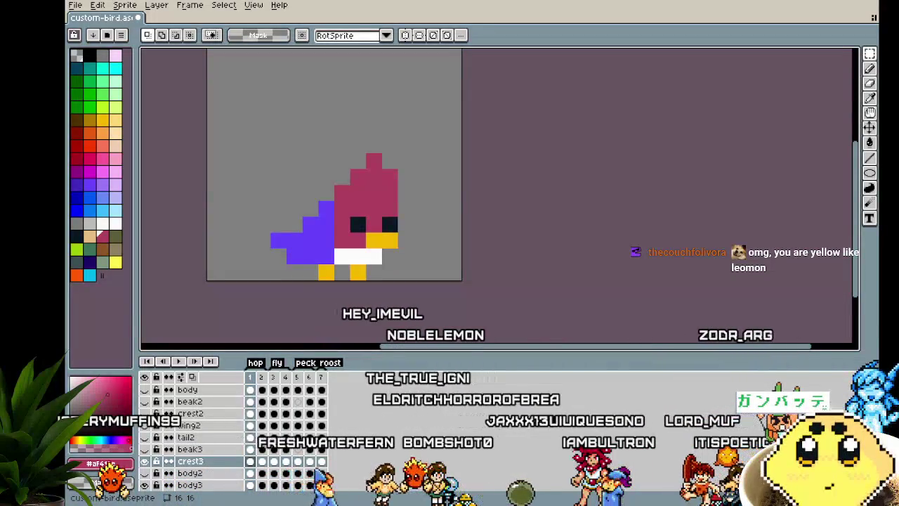
pyautogui.moveTo(258, 317); pyautogui.dragTo(239, 314)
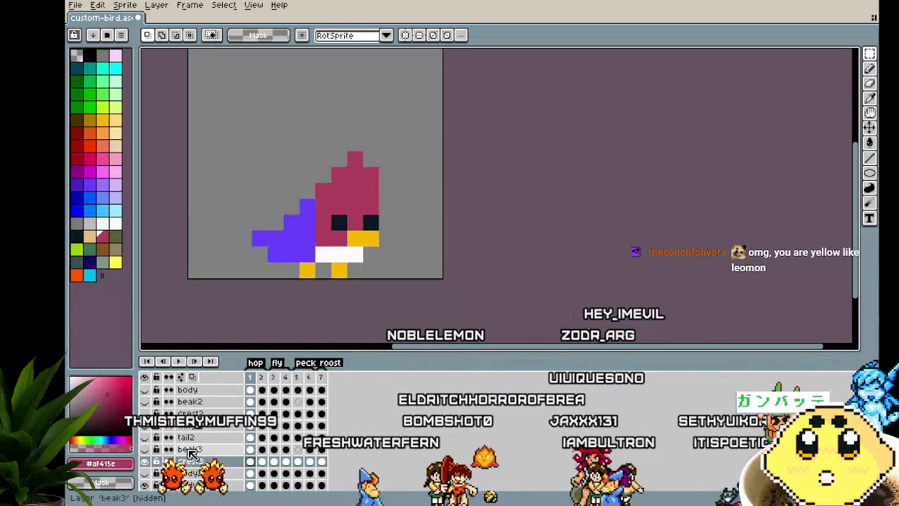
pyautogui.scroll(1, 190, 453)
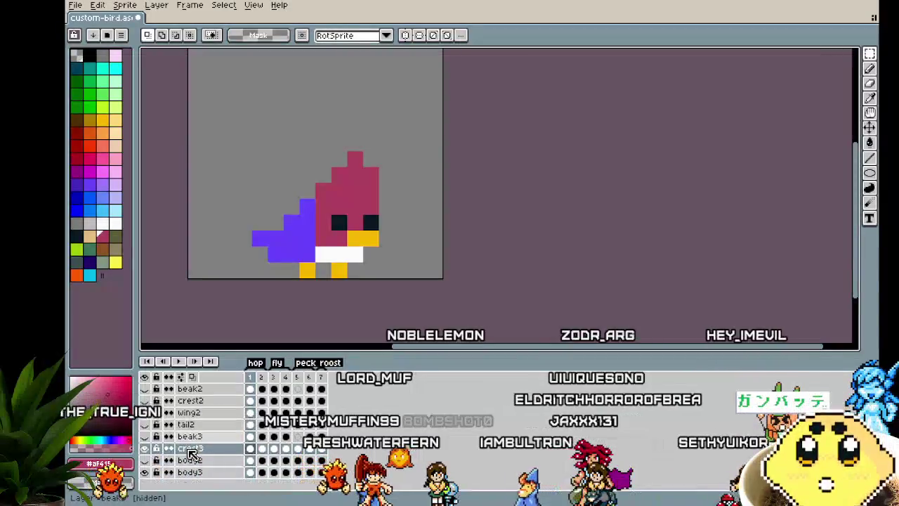
pyautogui.scroll(-1, 198, 434)
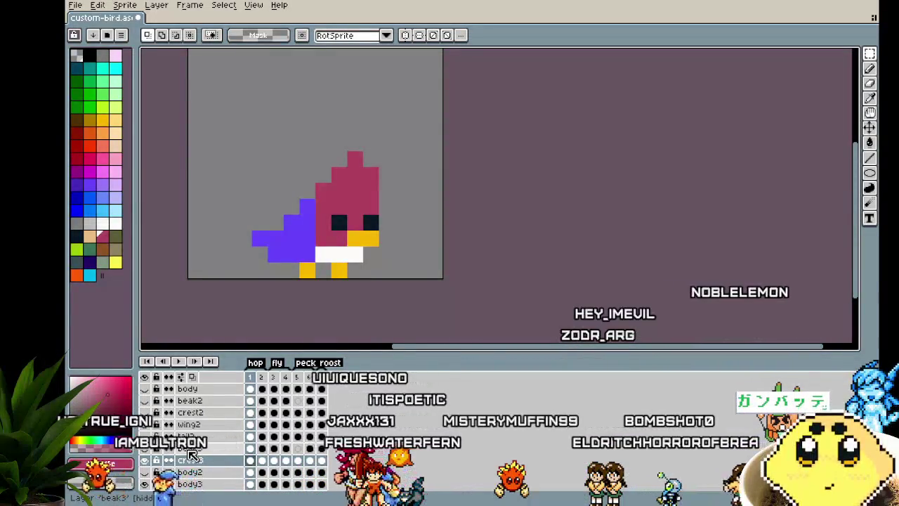
pyautogui.scroll(-1, 243, 305)
pyautogui.hscroll(-1, 243, 305)
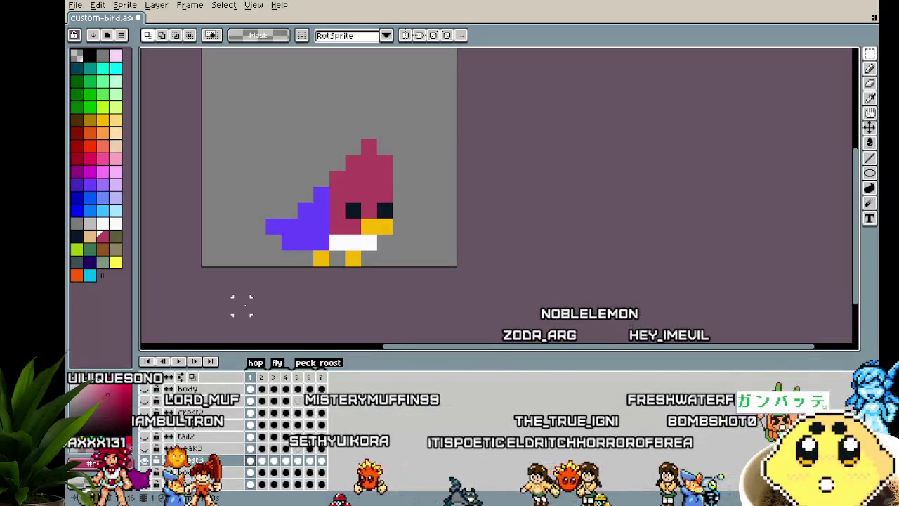
pyautogui.moveTo(242, 305); pyautogui.dragTo(221, 301)
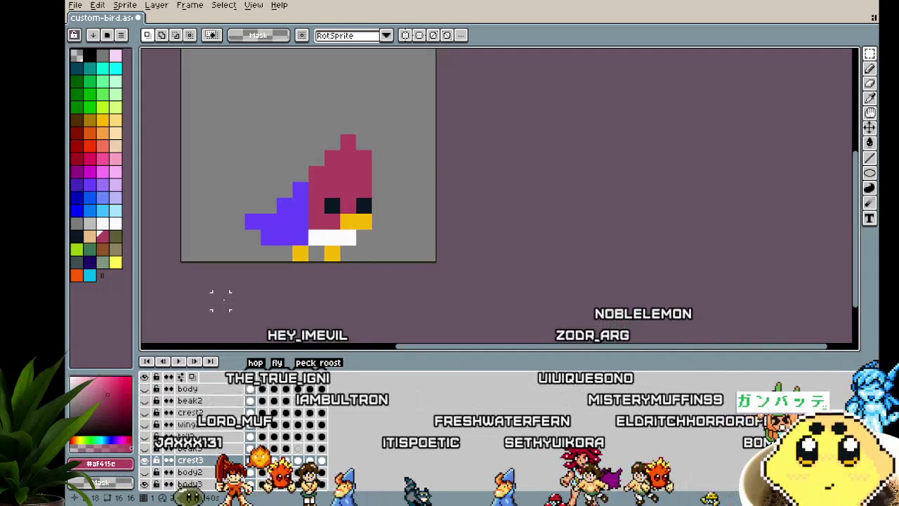
pyautogui.moveTo(300, 256); pyautogui.dragTo(355, 257)
pyautogui.scroll(1, 390, 252)
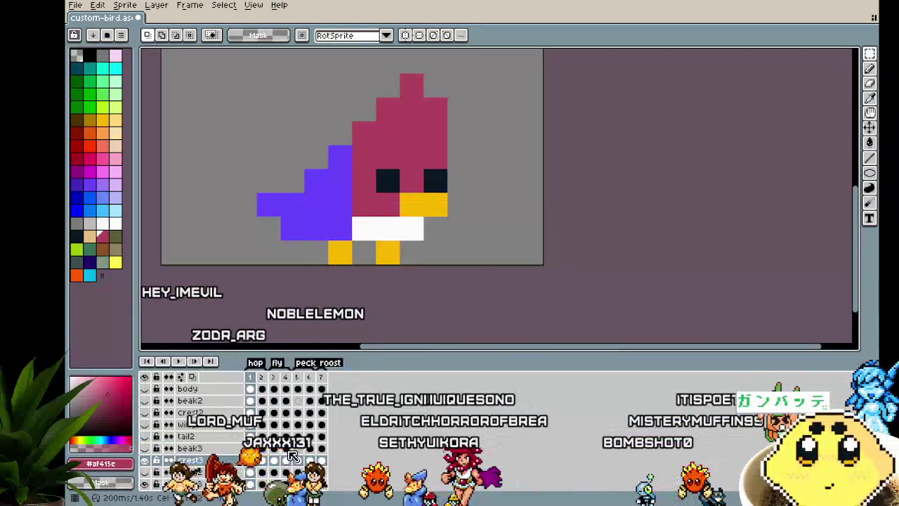
# Step: Toggle crest3's visibility on and off, leaving the crest hidden
pyautogui.click(145, 460)
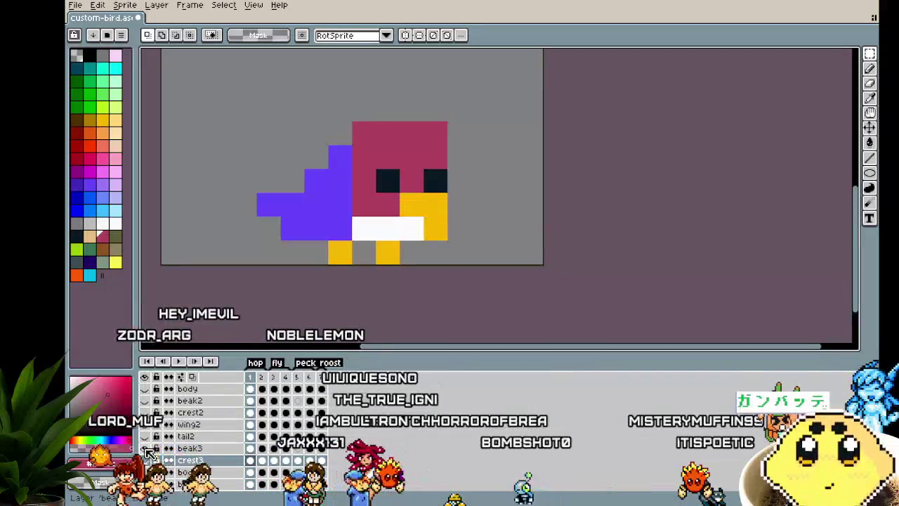
pyautogui.click(145, 460)
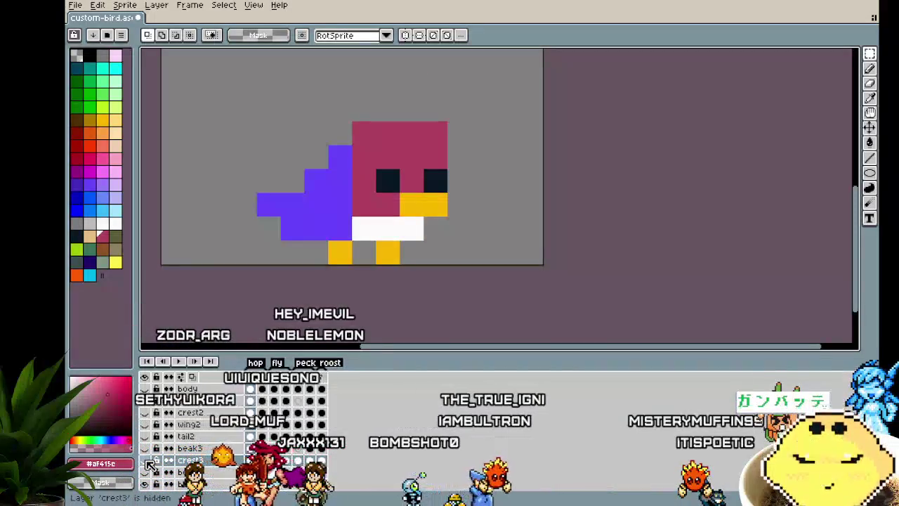
pyautogui.moveTo(306, 302); pyautogui.dragTo(275, 302)
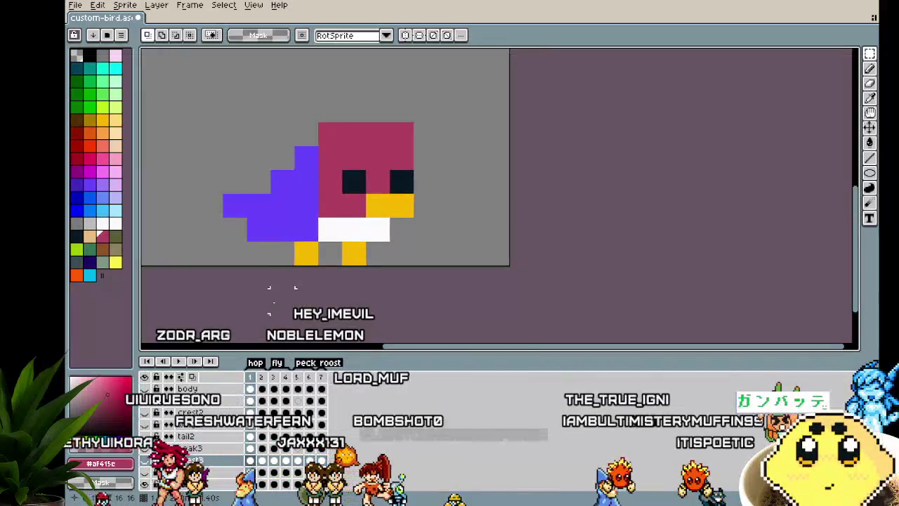
pyautogui.scroll(-1, 270, 295)
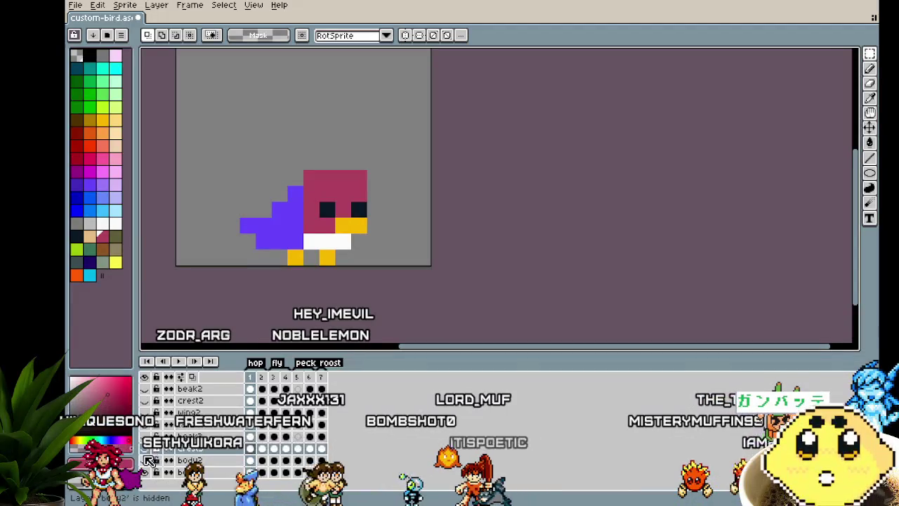
pyautogui.click(145, 450)
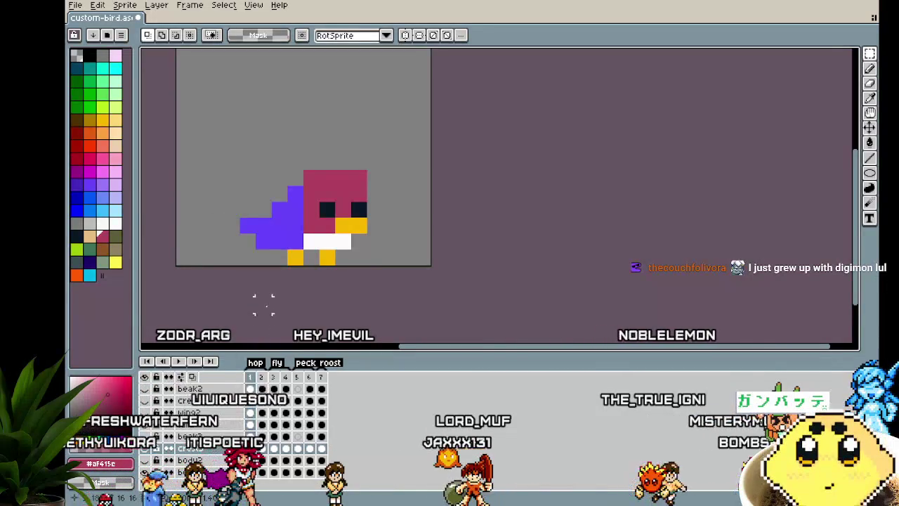
pyautogui.moveTo(263, 303); pyautogui.dragTo(256, 307)
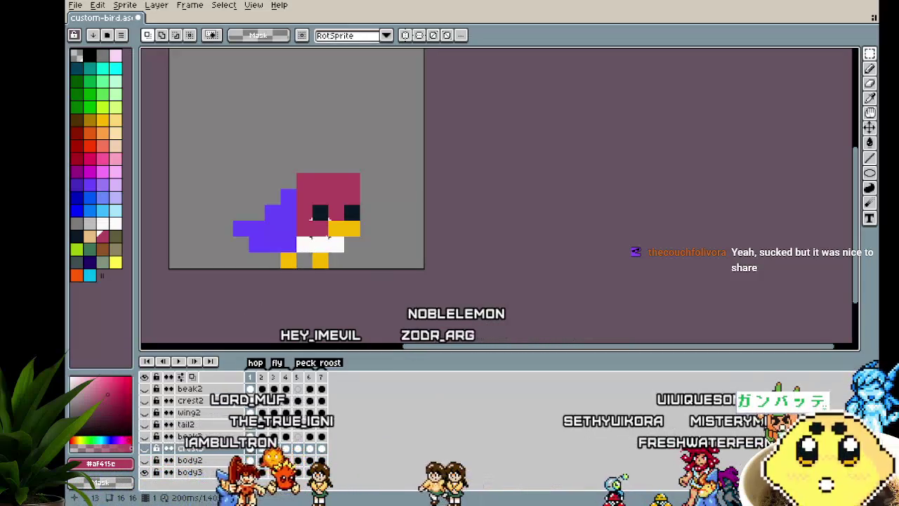
pyautogui.hscroll(1, 296, 281)
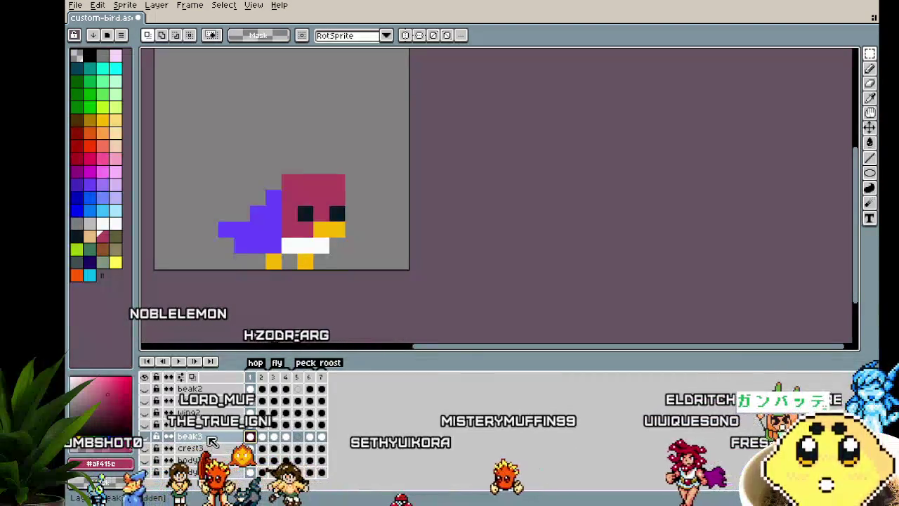
# Step: Add a new layer and reorder beak3 and Layer 1 among crest3, body2 and body3
pyautogui.rightClick(215, 460)
pyautogui.moveTo(243, 428)
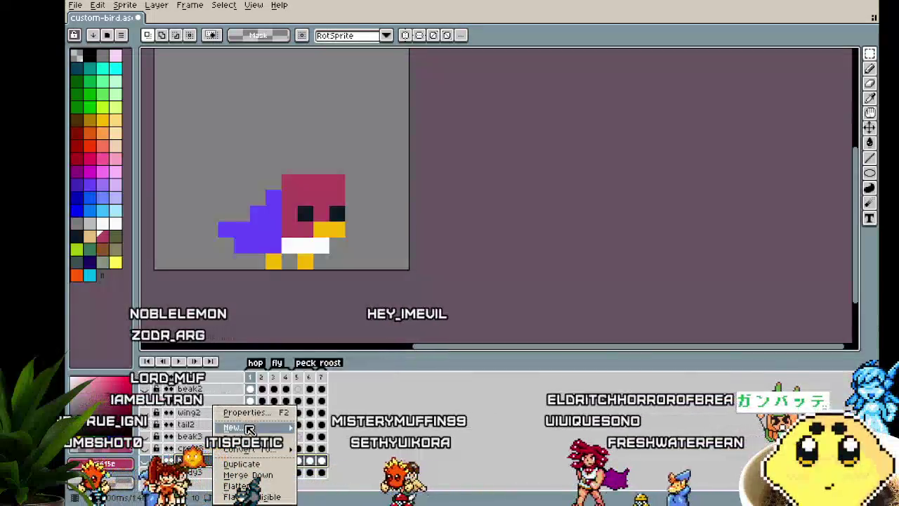
pyautogui.click(336, 428)
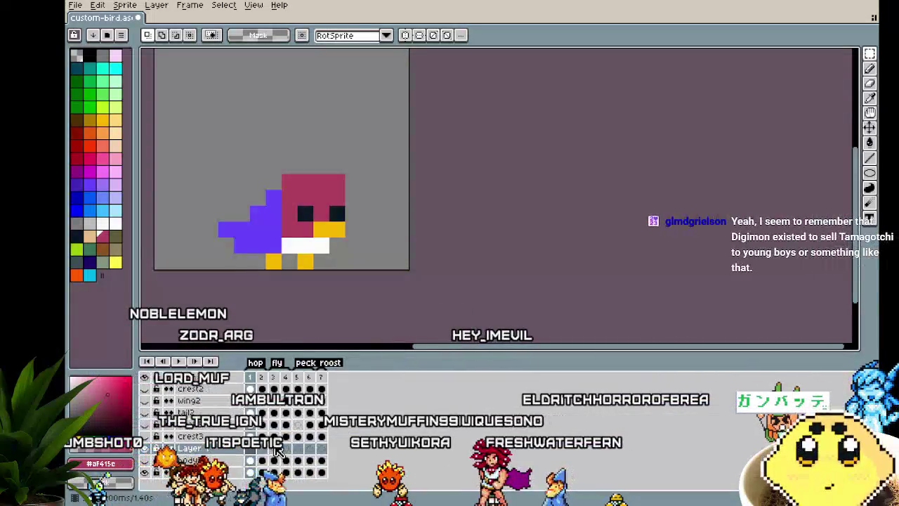
pyautogui.click(214, 436)
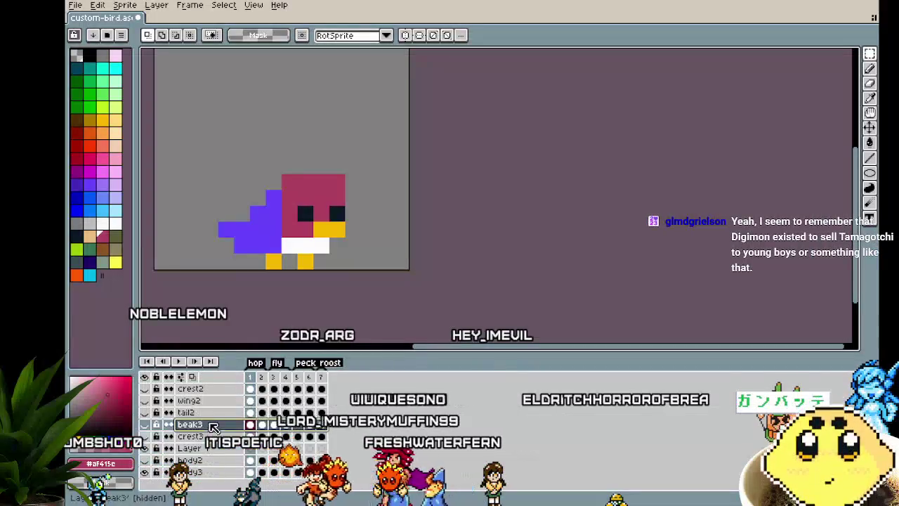
pyautogui.moveTo(215, 469); pyautogui.dragTo(214, 470)
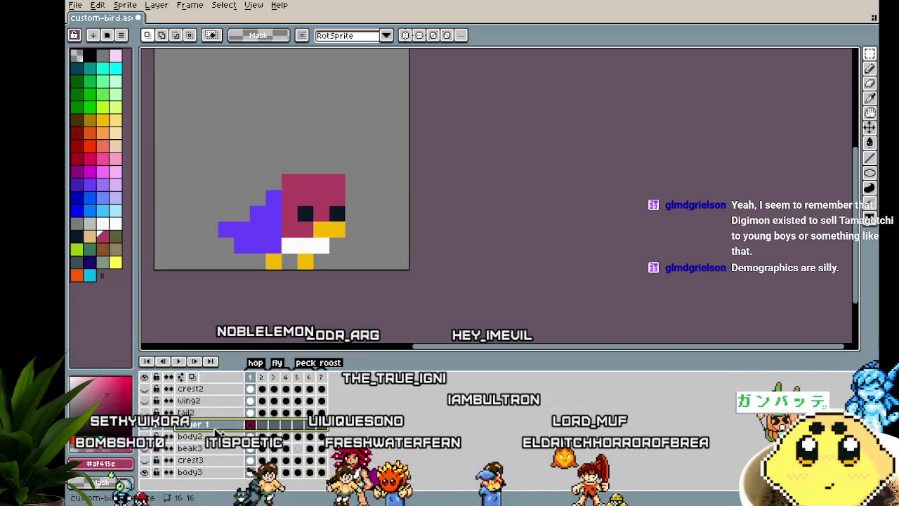
pyautogui.moveTo(213, 470); pyautogui.dragTo(207, 465)
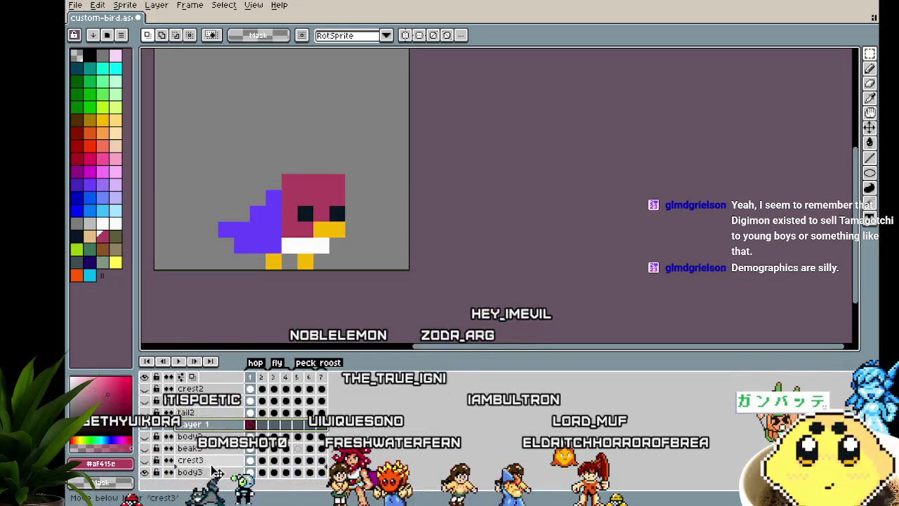
# Step: Rename Layer 1 to wing3
pyautogui.doubleClick(203, 464)
pyautogui.write('wing')
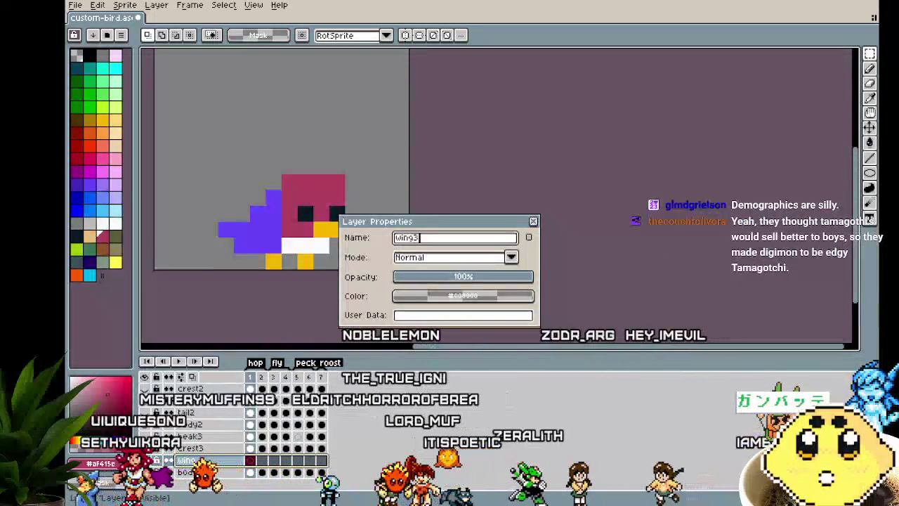
pyautogui.write('3')
pyautogui.press('Return')
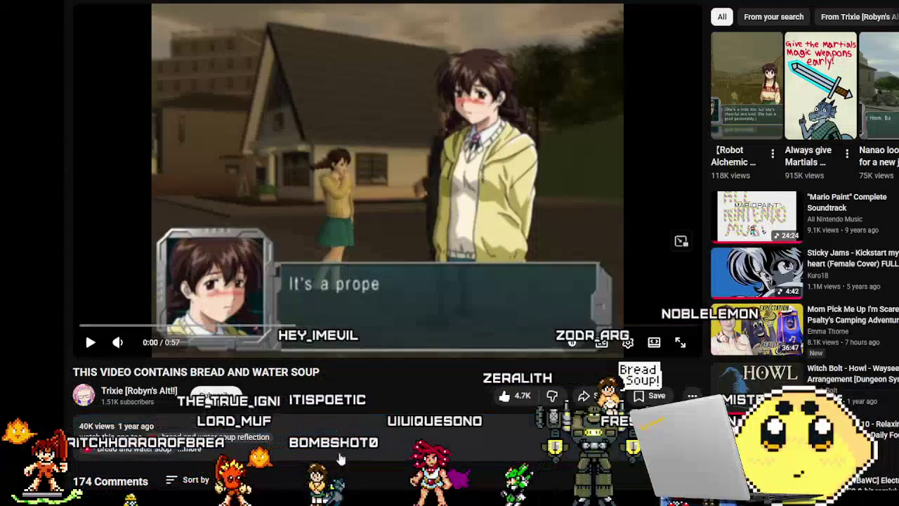
# Step: Play the 'THIS VIDEO CONTAINS BREAD AND WATER SOUP' video
pyautogui.click(336, 292)
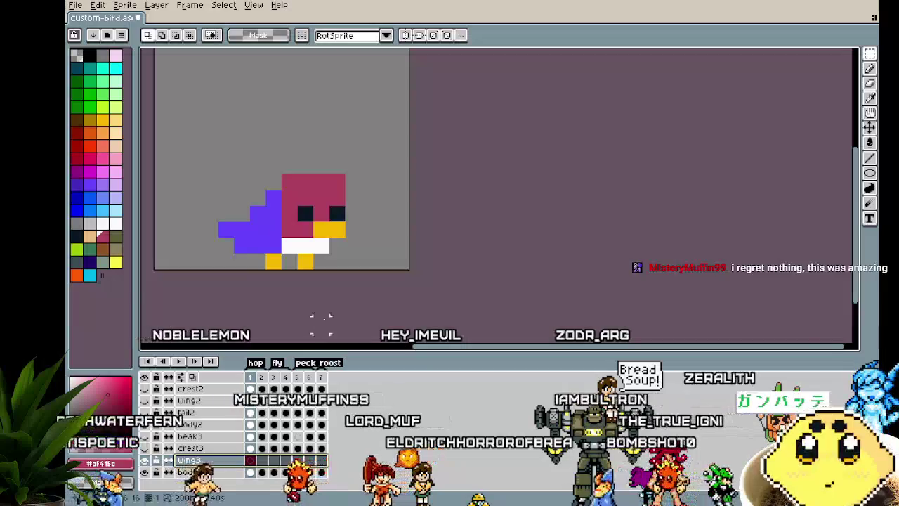
# Step: Zoom in on the bird and eyedrop the head's magenta as the drawing colour
pyautogui.moveTo(321, 317); pyautogui.dragTo(369, 310)
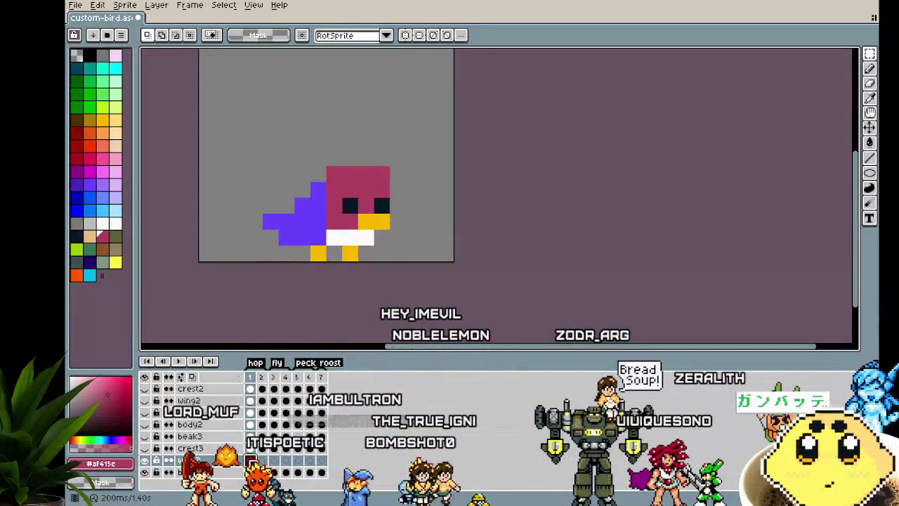
pyautogui.moveTo(237, 311); pyautogui.dragTo(260, 287)
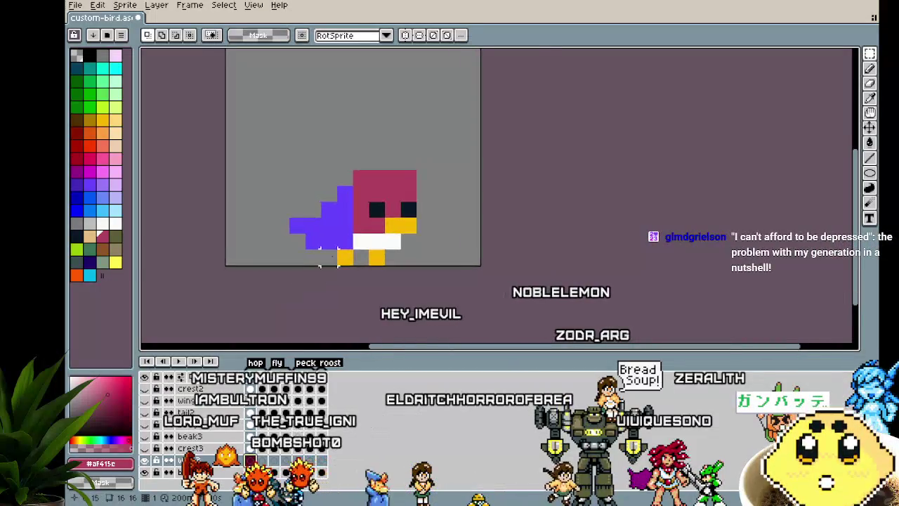
pyautogui.scroll(3, 326, 256)
pyautogui.moveTo(326, 256); pyautogui.dragTo(294, 261)
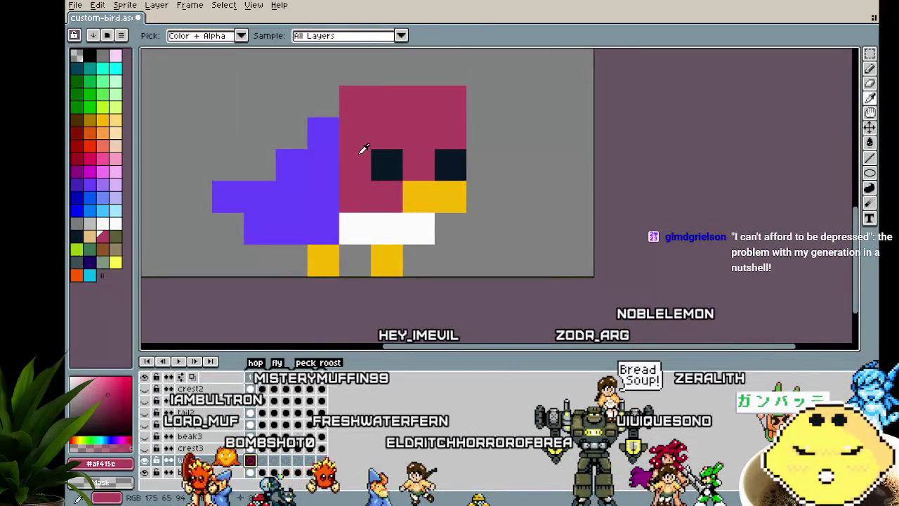
pyautogui.click(229, 258)
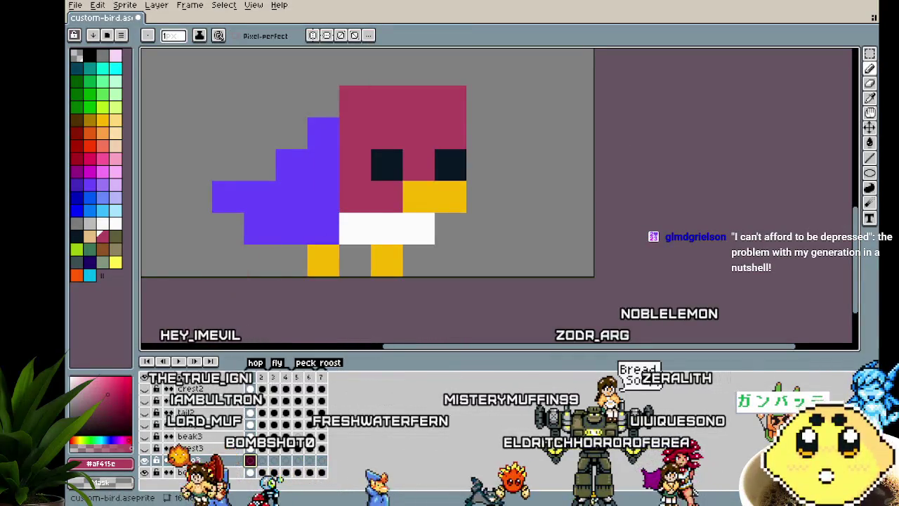
pyautogui.scroll(-5, 232, 254)
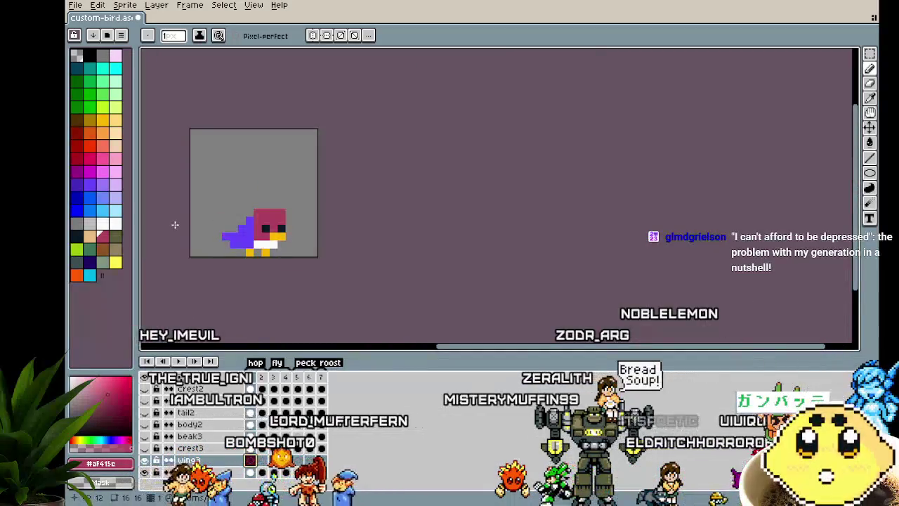
pyautogui.scroll(1, 175, 221)
pyautogui.moveTo(364, 299); pyautogui.dragTo(408, 296)
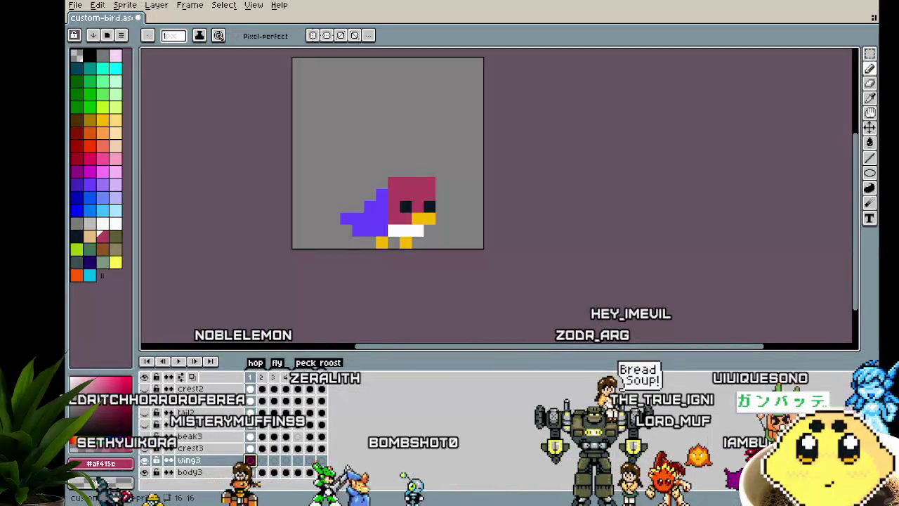
pyautogui.moveTo(392, 287)
pyautogui.mouseDown()
pyautogui.moveTo(435, 285)
pyautogui.moveTo(406, 285)
pyautogui.mouseUp()
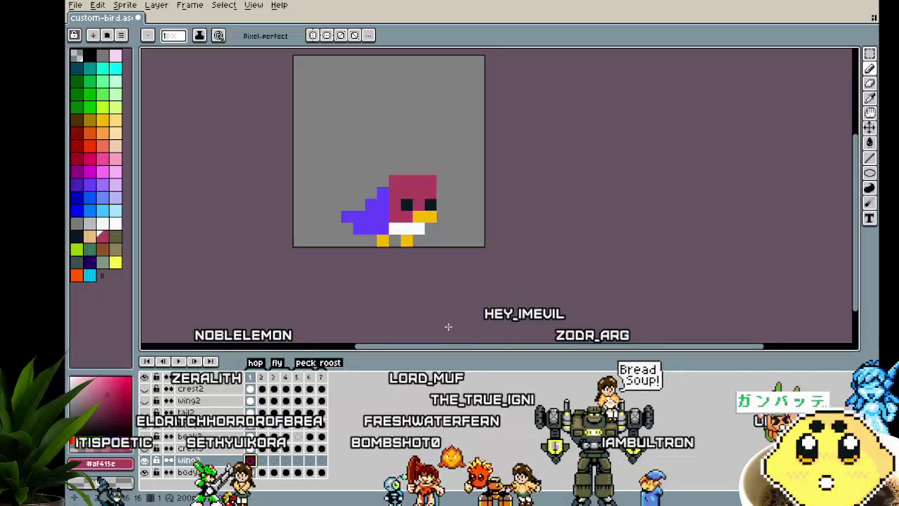
pyautogui.moveTo(445, 325); pyautogui.dragTo(422, 324)
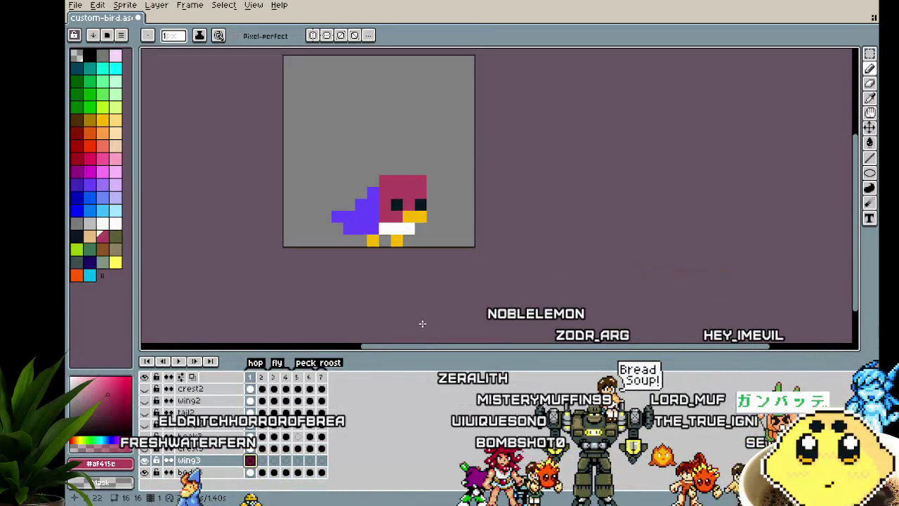
pyautogui.moveTo(481, 220); pyautogui.dragTo(411, 218)
pyautogui.scroll(1, 369, 294)
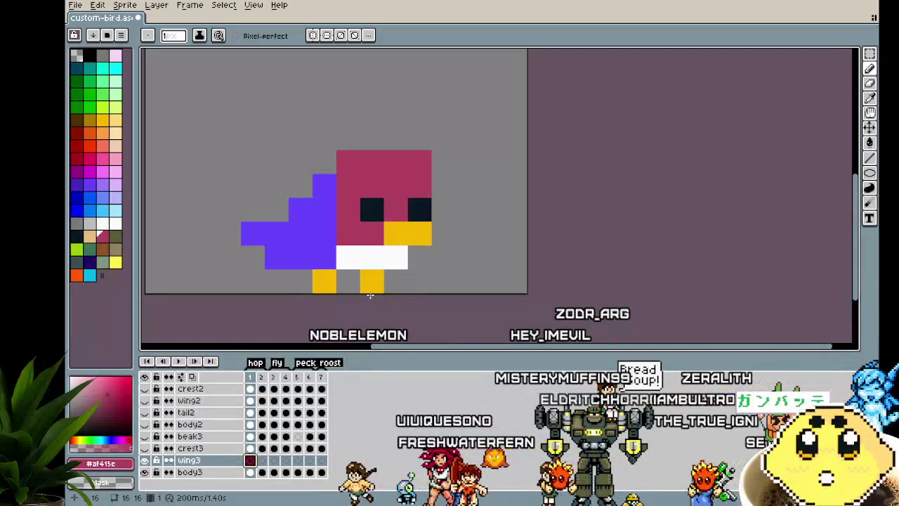
pyautogui.moveTo(427, 269)
pyautogui.mouseDown()
pyautogui.moveTo(451, 257)
pyautogui.moveTo(434, 243)
pyautogui.moveTo(484, 255)
pyautogui.mouseUp()
pyautogui.click(484, 257)
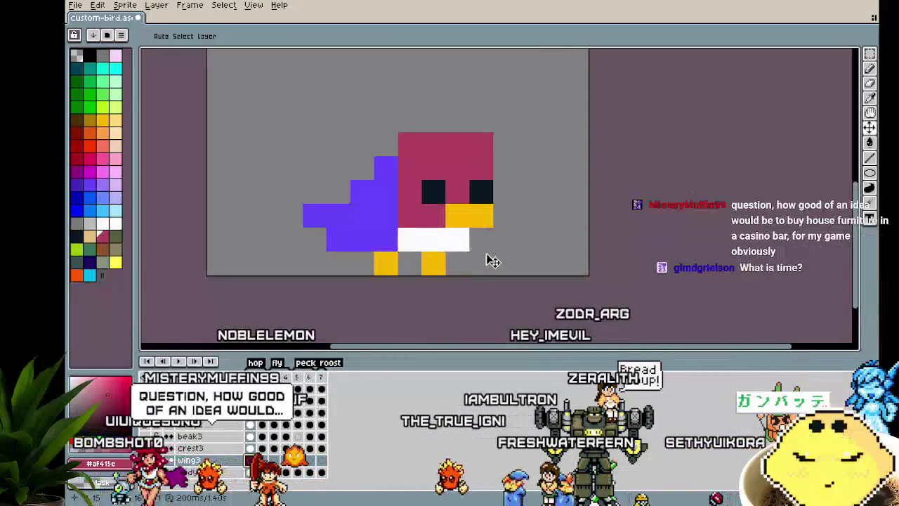
# Step: Save custom-bird.aseprite and undo stray pixels placed near the feet and belly
pyautogui.hotkey('ctrl', 'z')
pyautogui.hotkey('ctrl', 's')
pyautogui.moveTo(480, 253)
pyautogui.mouseDown()
pyautogui.moveTo(450, 253)
pyautogui.moveTo(457, 256)
pyautogui.mouseUp()
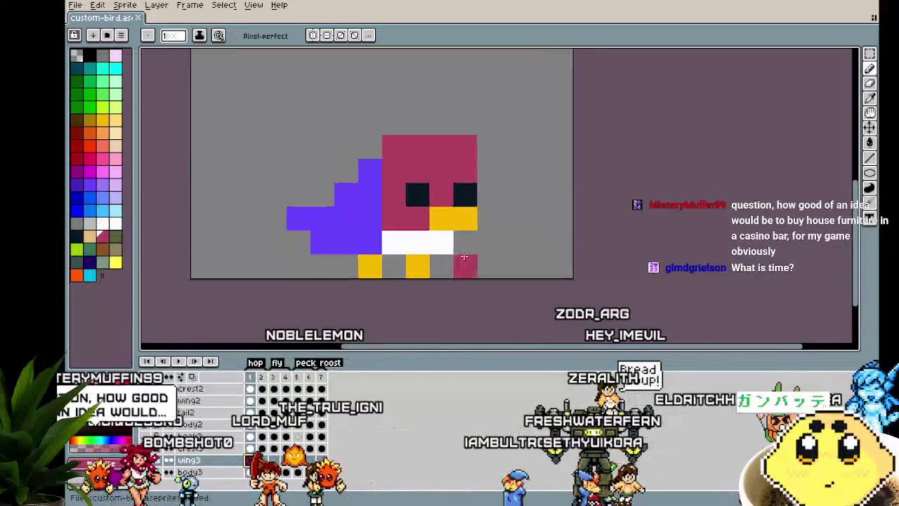
pyautogui.click(458, 258)
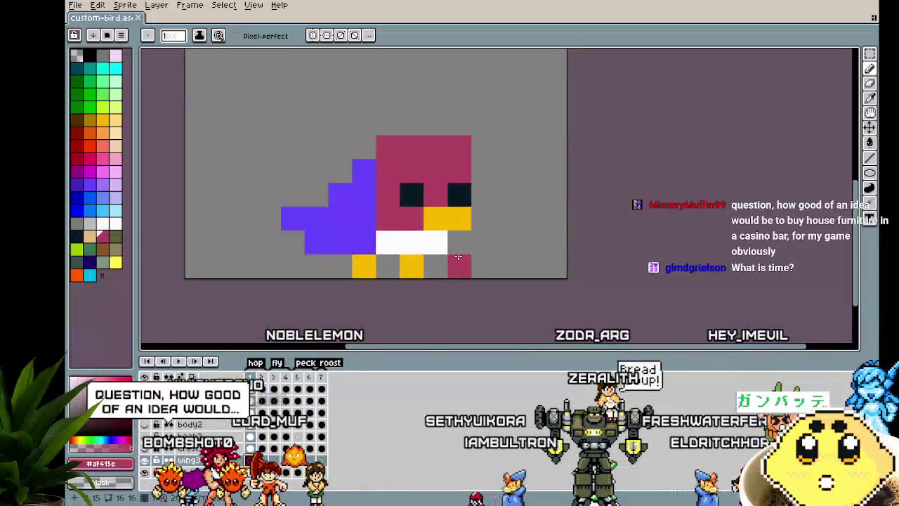
pyautogui.moveTo(458, 256); pyautogui.dragTo(425, 248)
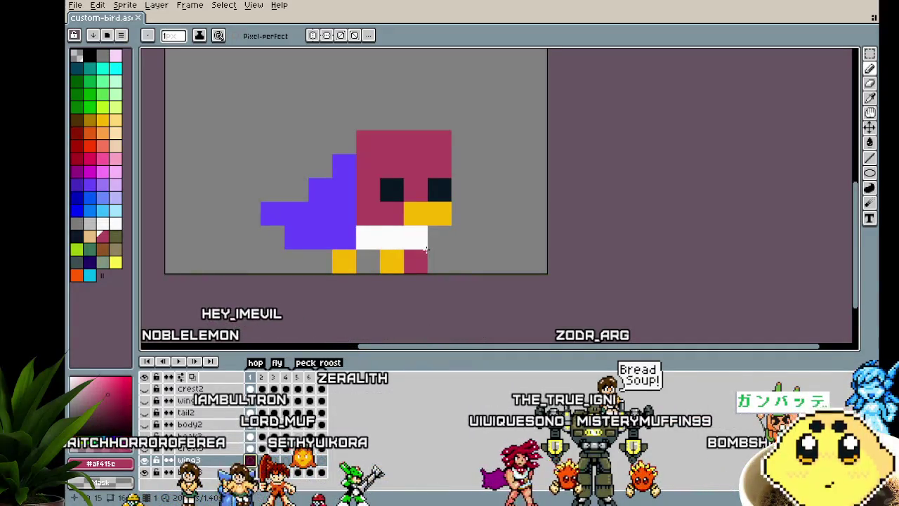
pyautogui.scroll(1, 325, 195)
pyautogui.click(366, 232)
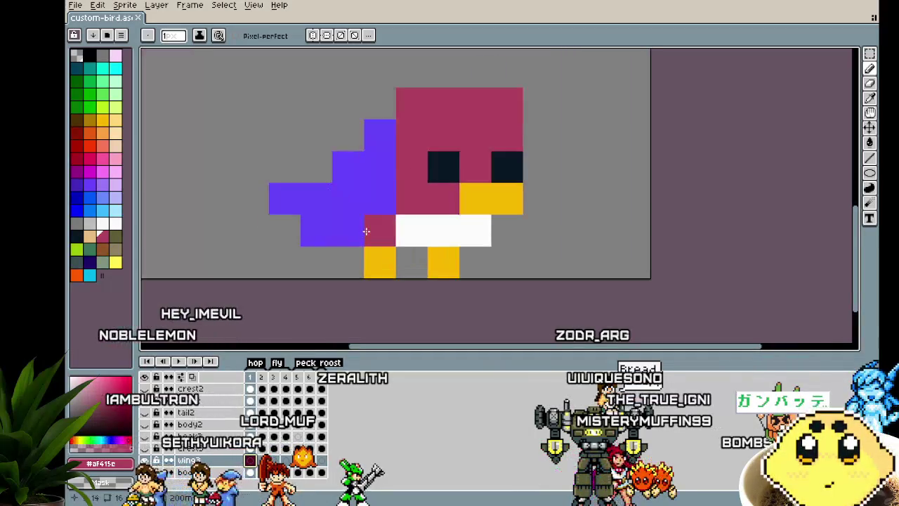
pyautogui.moveTo(366, 231); pyautogui.dragTo(325, 232)
pyautogui.hotkey('ctrl', 'z')
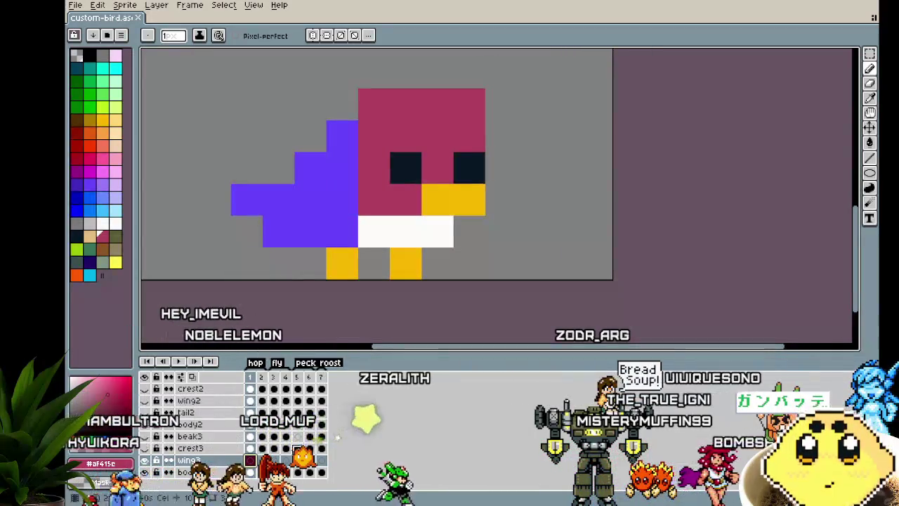
# Step: Paint maroon tips onto the spread wings in frame 3 on wing3
pyautogui.press('Right')
pyautogui.press('Right')
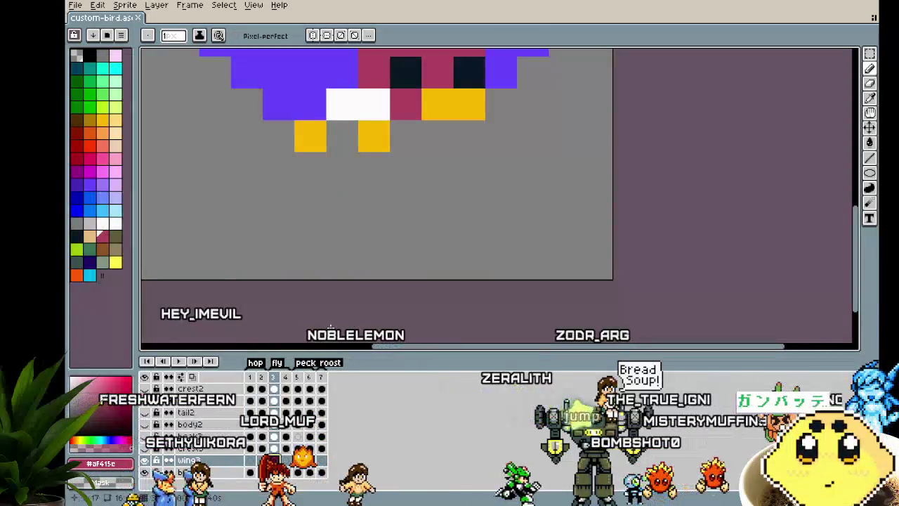
pyautogui.scroll(-1, 333, 312)
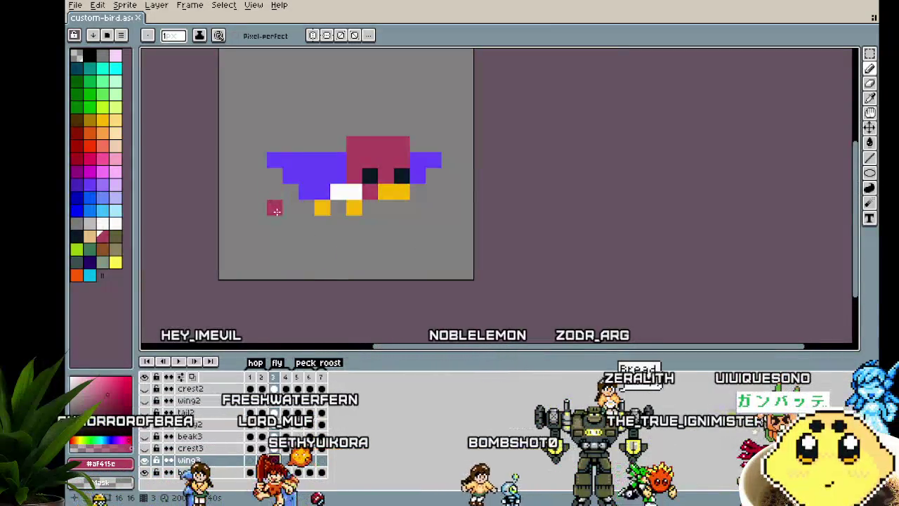
pyautogui.moveTo(255, 156)
pyautogui.mouseDown()
pyautogui.moveTo(263, 179)
pyautogui.moveTo(280, 177)
pyautogui.moveTo(239, 159)
pyautogui.mouseUp()
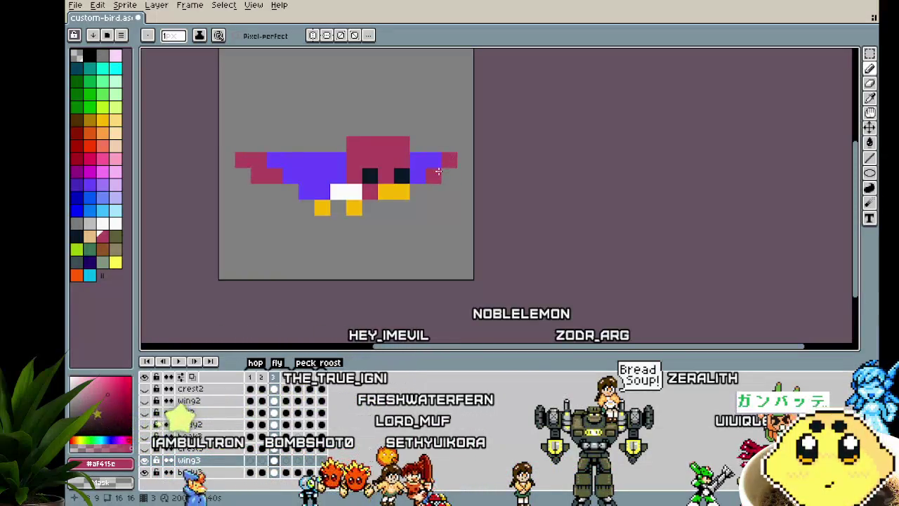
pyautogui.scroll(-3, 399, 264)
pyautogui.scroll(3, 400, 279)
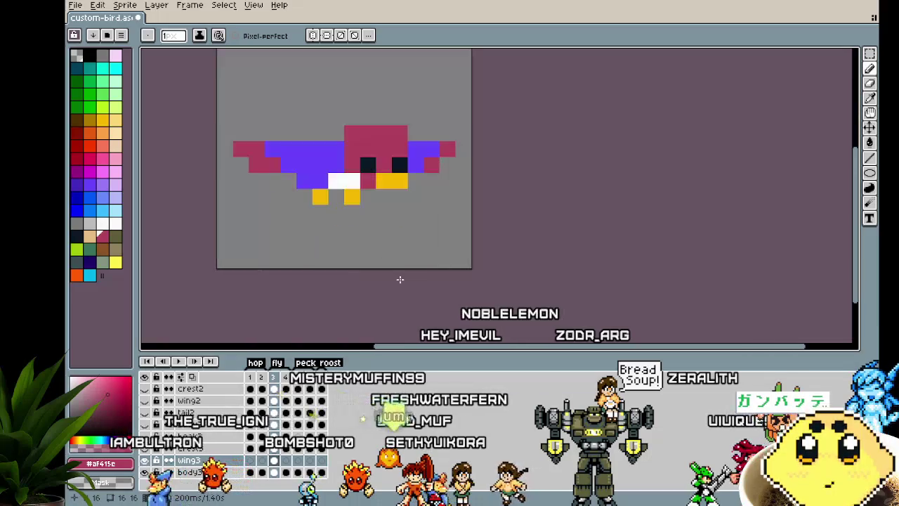
pyautogui.press('Left')
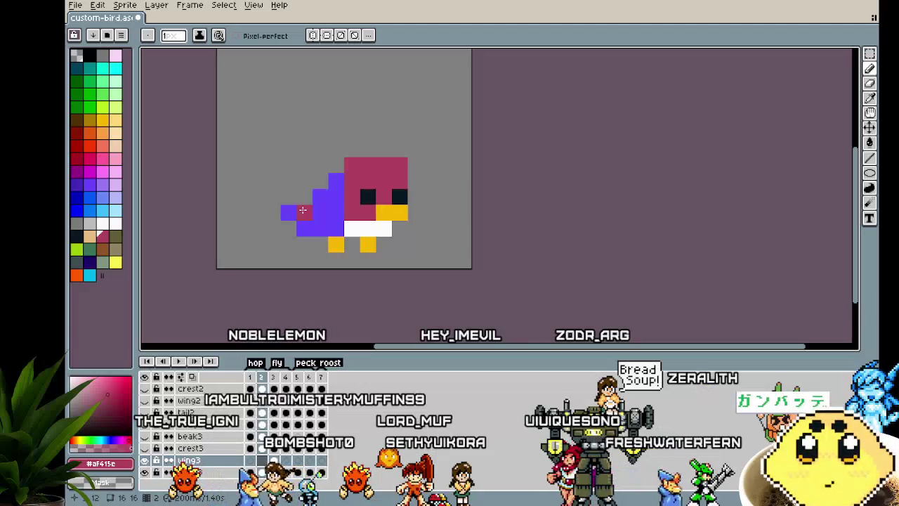
pyautogui.click(314, 224)
pyautogui.hotkey('ctrl', 'z')
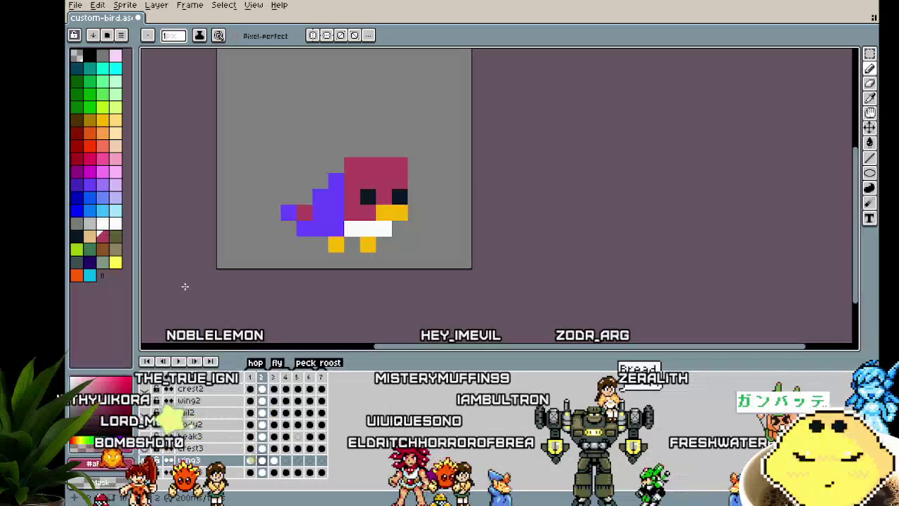
pyautogui.press('Right')
pyautogui.press('Right')
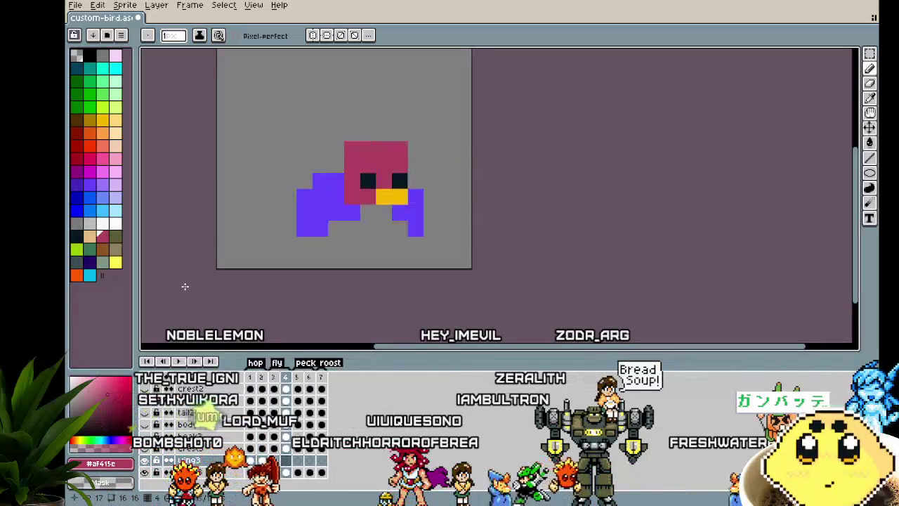
pyautogui.moveTo(271, 233)
pyautogui.mouseDown()
pyautogui.moveTo(294, 233)
pyautogui.moveTo(292, 240)
pyautogui.mouseUp()
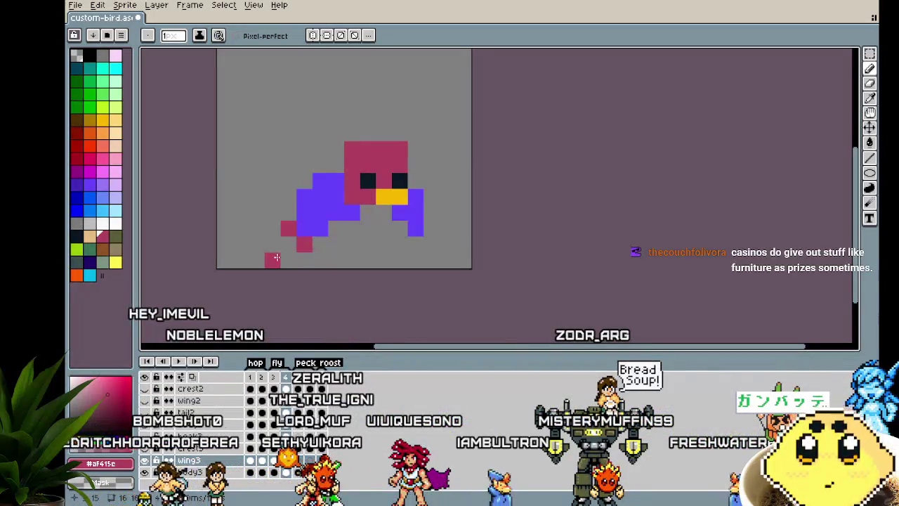
pyautogui.scroll(-3, 276, 258)
pyautogui.scroll(2, 275, 258)
pyautogui.scroll(2, 284, 264)
pyautogui.press('v')
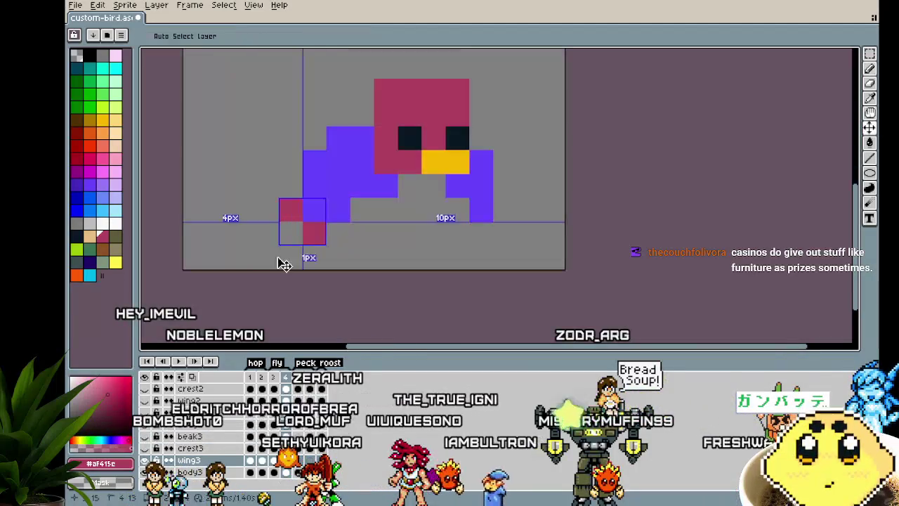
pyautogui.press('b')
pyautogui.click(309, 209)
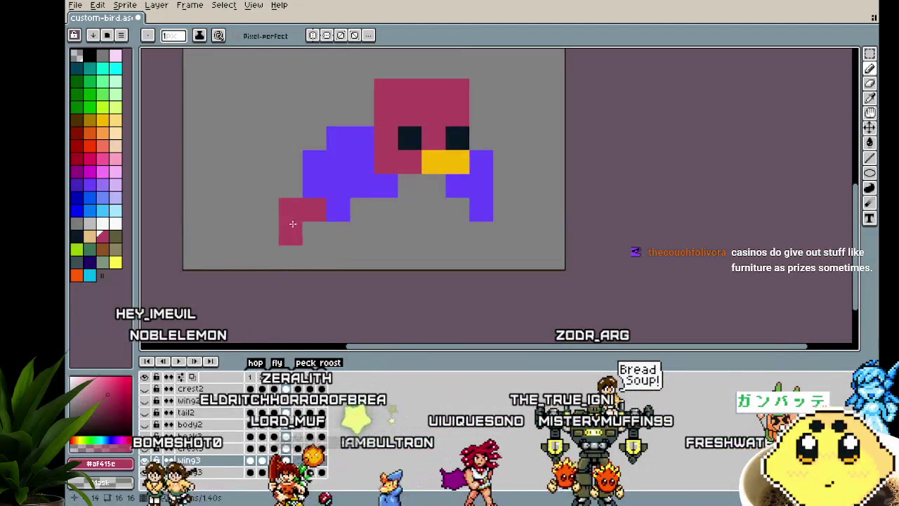
pyautogui.scroll(-3, 271, 287)
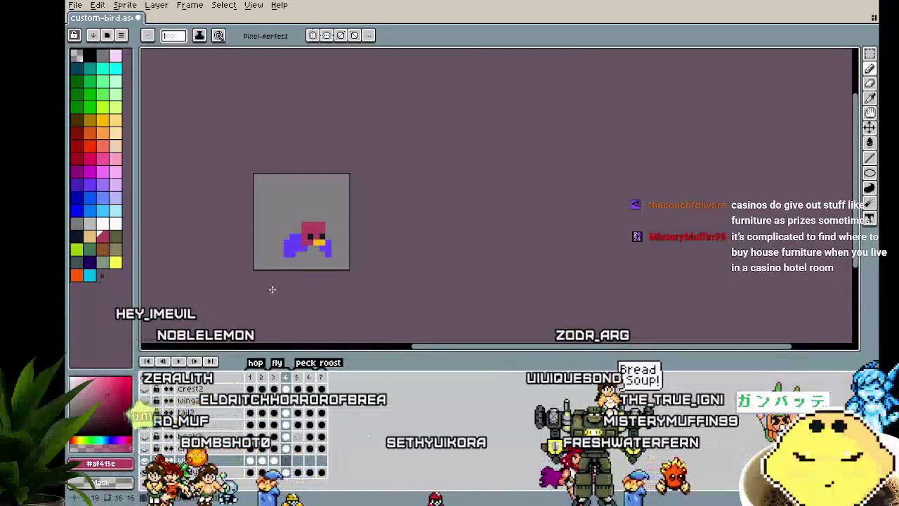
pyautogui.scroll(3, 272, 289)
pyautogui.scroll(-3, 302, 242)
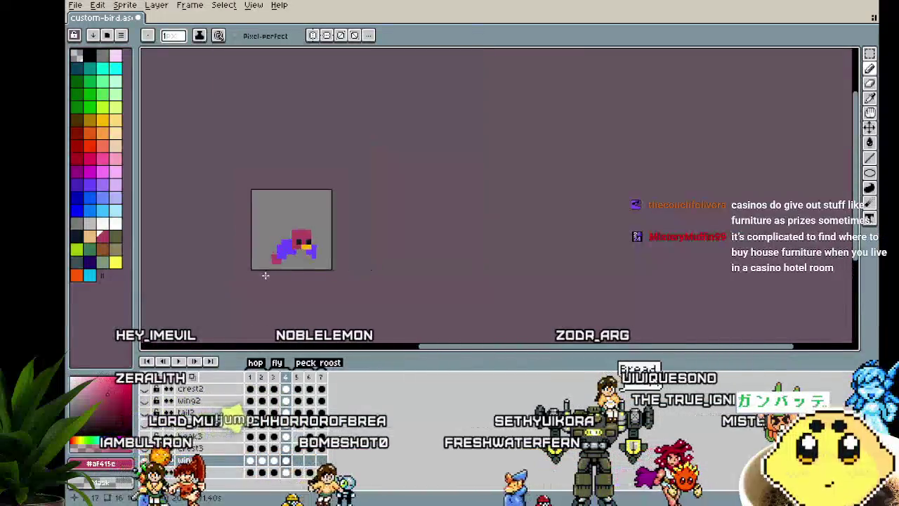
pyautogui.scroll(2, 302, 246)
pyautogui.press('v')
pyautogui.press('b')
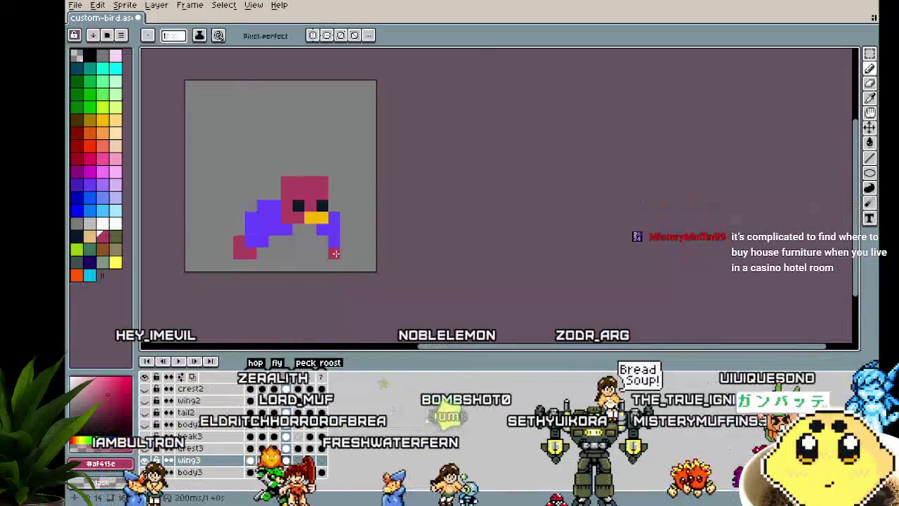
pyautogui.scroll(-3, 301, 296)
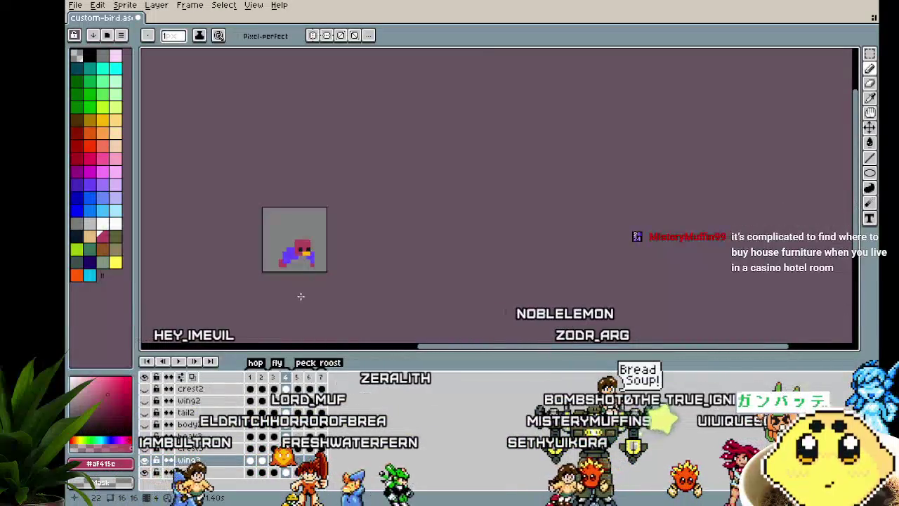
pyautogui.scroll(1, 301, 297)
pyautogui.scroll(1, 301, 297)
pyautogui.moveTo(300, 298)
pyautogui.mouseDown()
pyautogui.moveTo(355, 295)
pyautogui.moveTo(338, 297)
pyautogui.mouseUp()
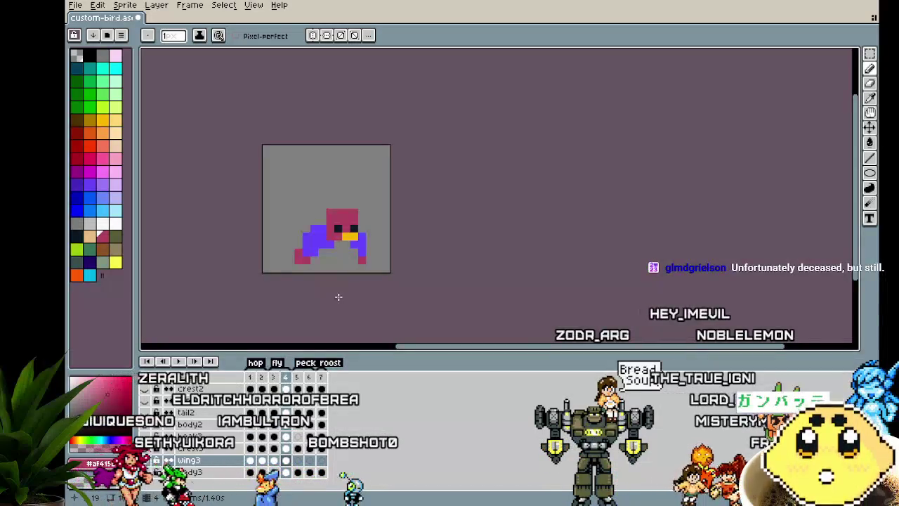
pyautogui.scroll(1, 362, 217)
pyautogui.moveTo(364, 215); pyautogui.dragTo(419, 212)
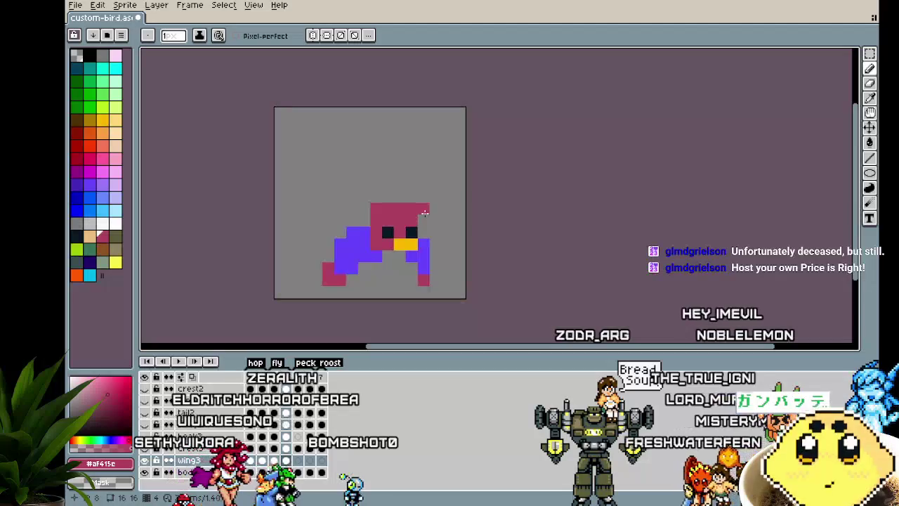
pyautogui.moveTo(349, 274); pyautogui.dragTo(324, 279)
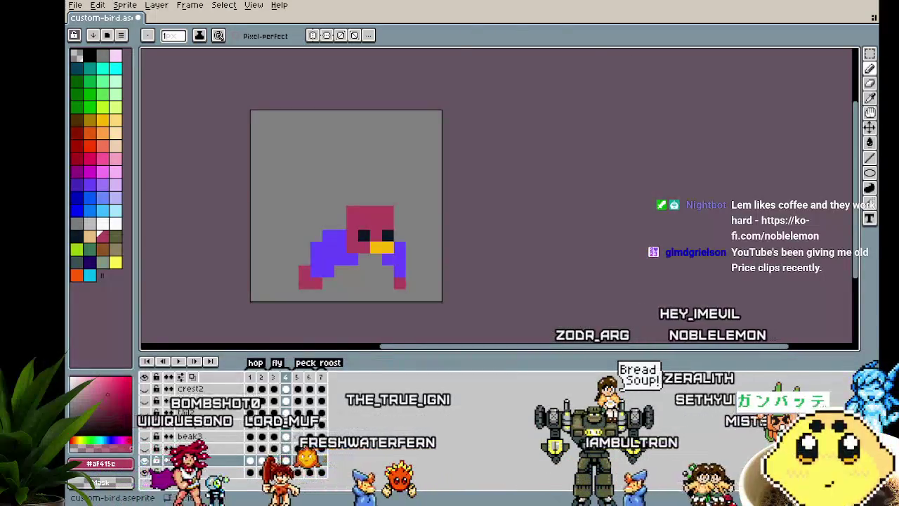
# Step: Play the bird animation, step back one frame, then play it again
pyautogui.moveTo(448, 307); pyautogui.dragTo(462, 305)
pyautogui.scroll(3, 358, 287)
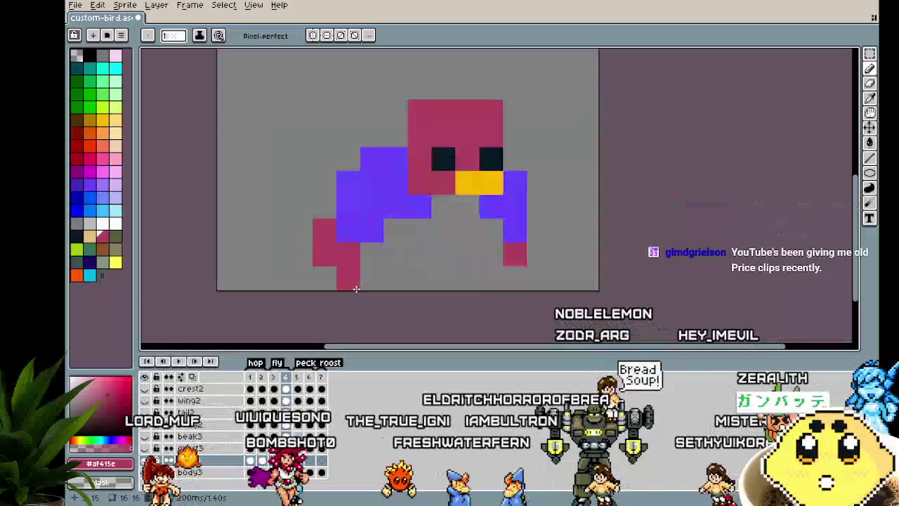
pyautogui.press('Return')
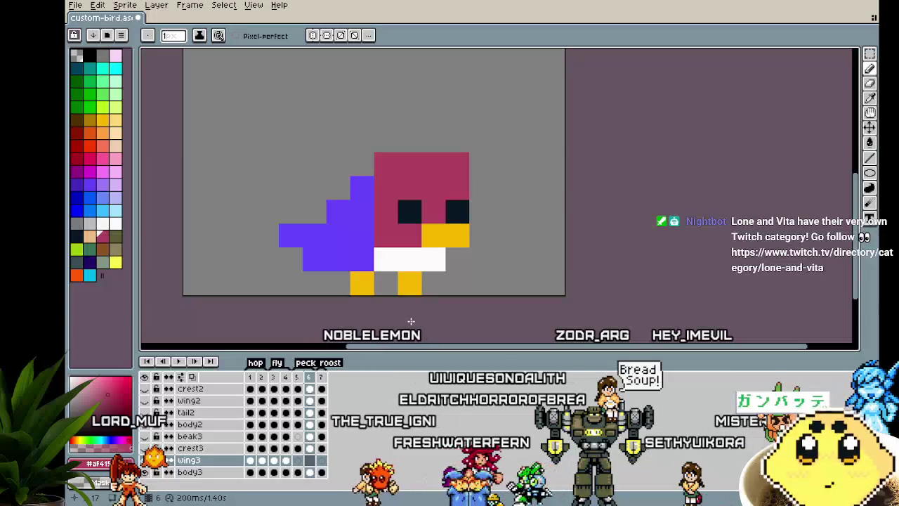
pyautogui.press('Left')
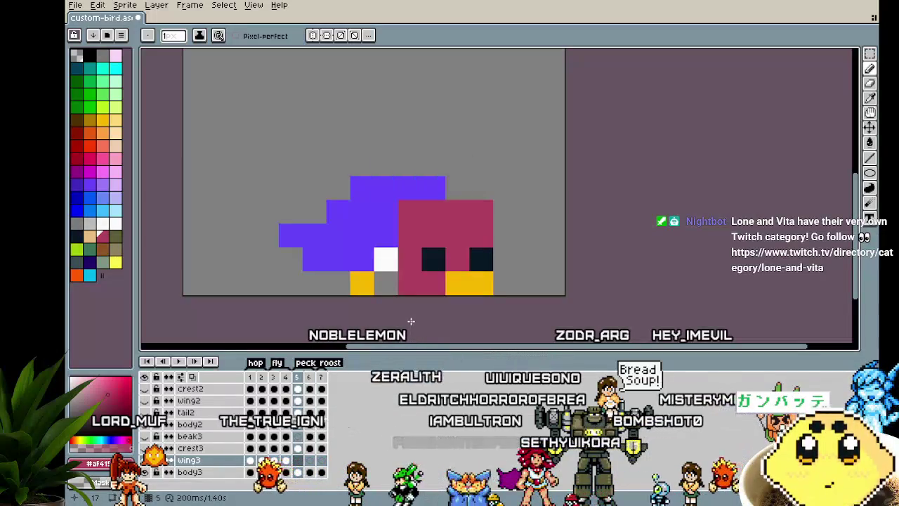
pyautogui.moveTo(396, 316); pyautogui.dragTo(378, 312)
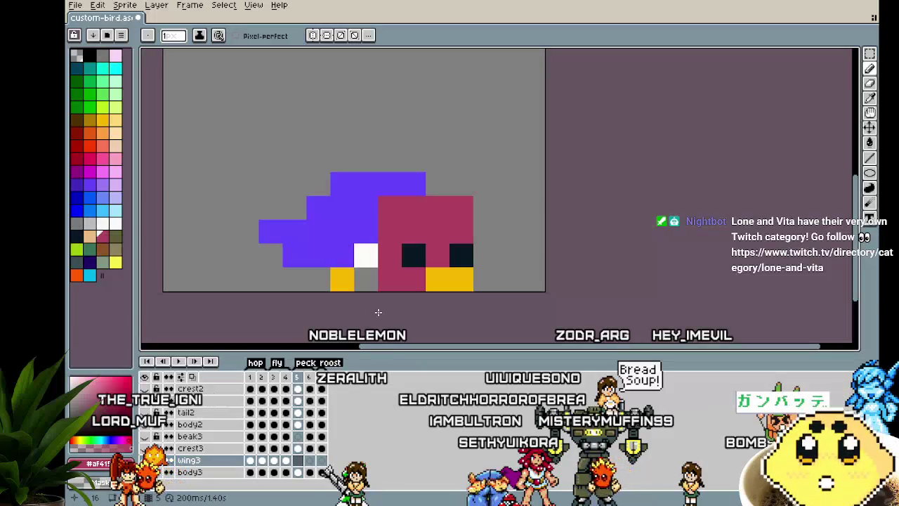
pyautogui.press('Return')
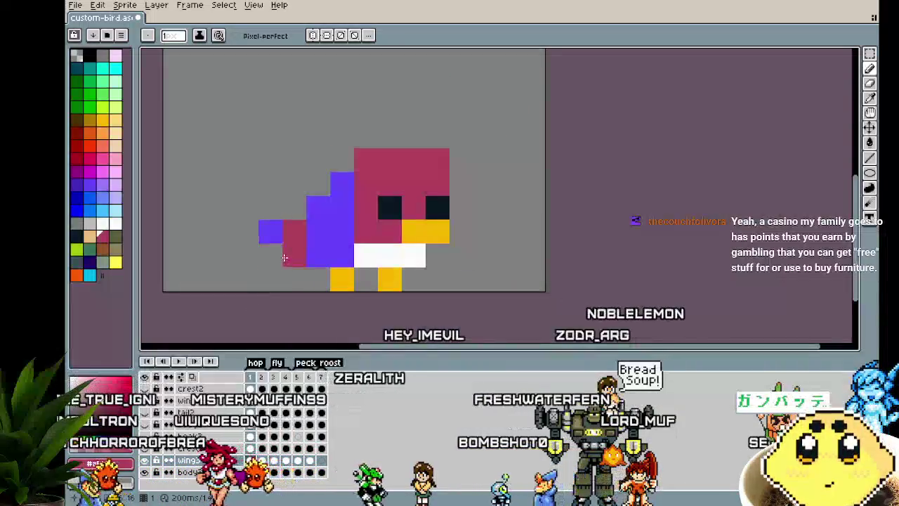
pyautogui.press('Right')
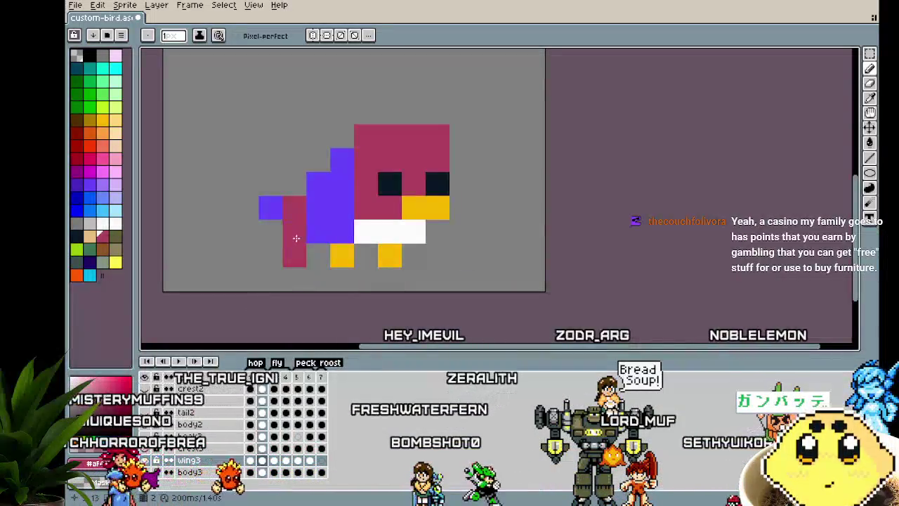
pyautogui.press('Right')
pyautogui.press('Right')
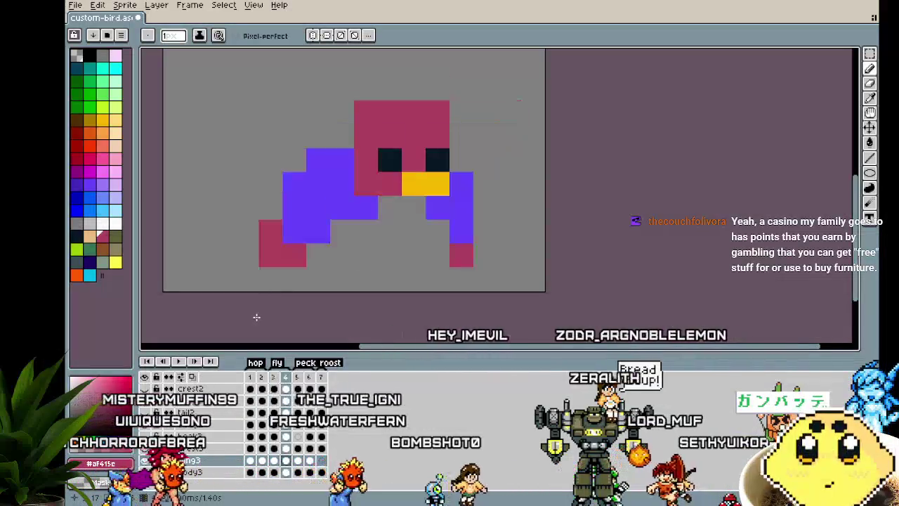
pyautogui.press('Right')
pyautogui.press('Right')
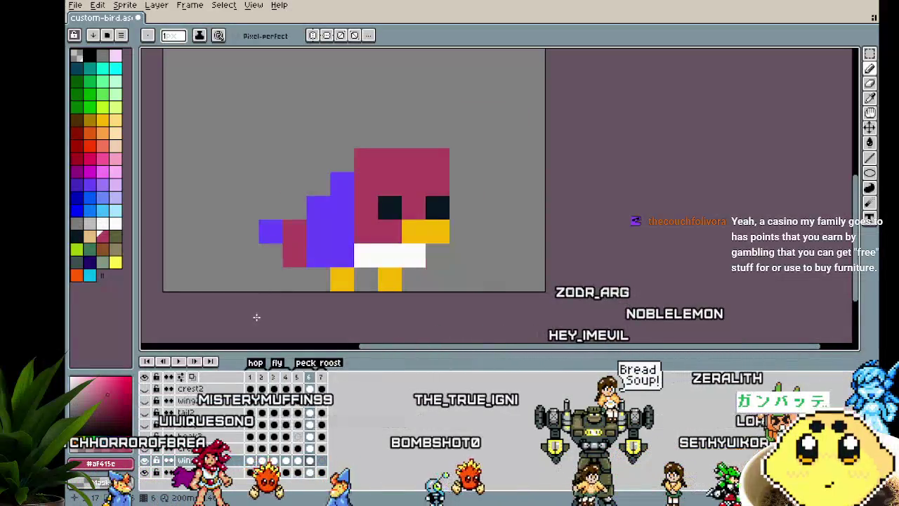
pyautogui.press('Right')
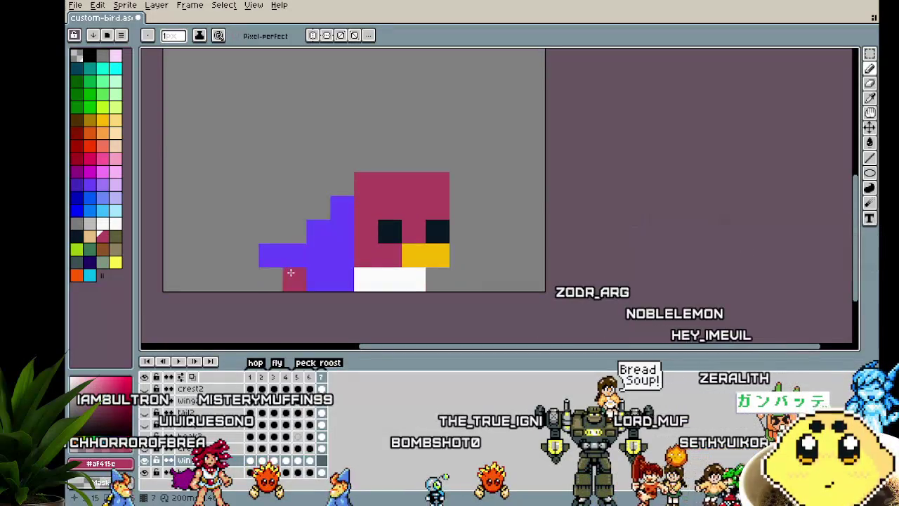
pyautogui.press('Right')
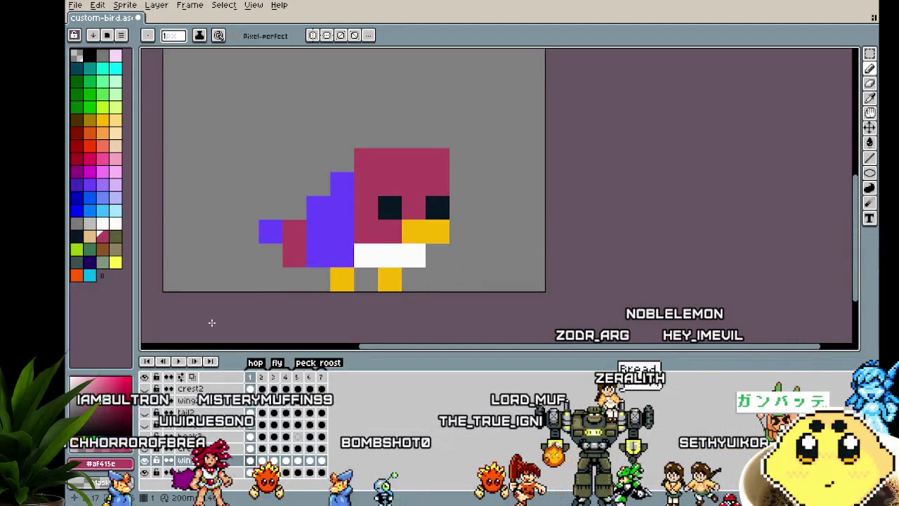
pyautogui.press('Right')
pyautogui.press('Right')
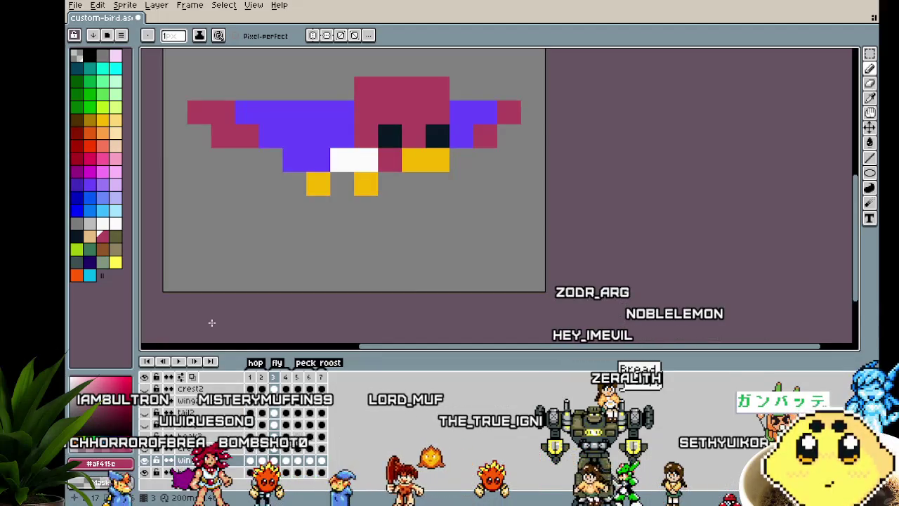
pyautogui.press('Right')
pyautogui.press('Right')
pyautogui.press('Right')
pyautogui.press('Right')
pyautogui.press('Right')
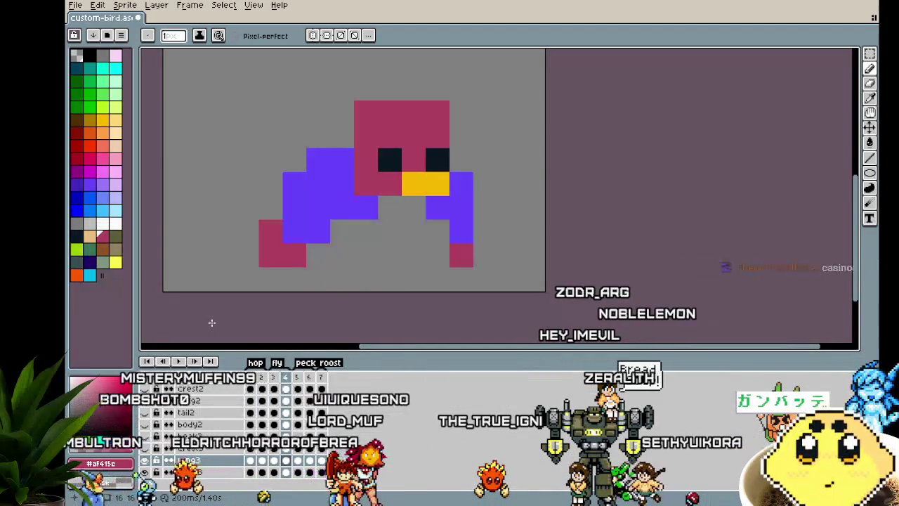
pyautogui.press('Right')
pyautogui.press('Right')
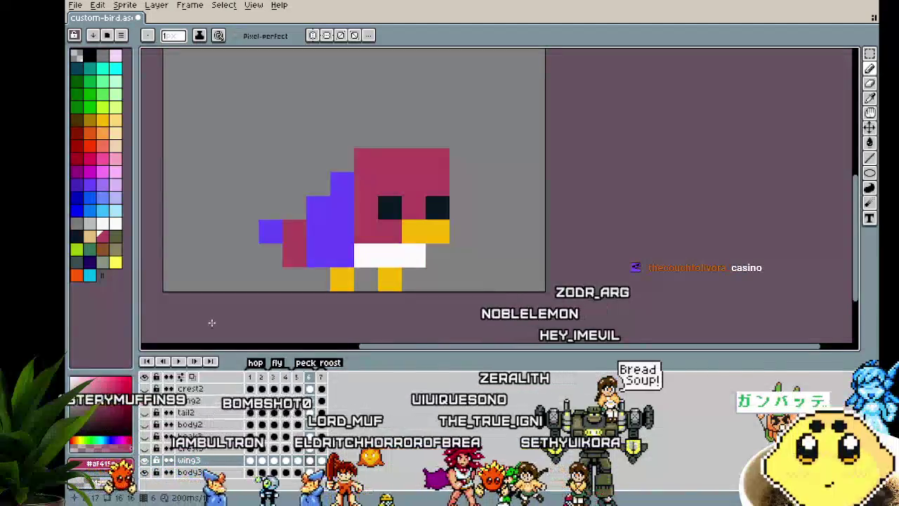
pyautogui.press('Right')
pyautogui.press('Right')
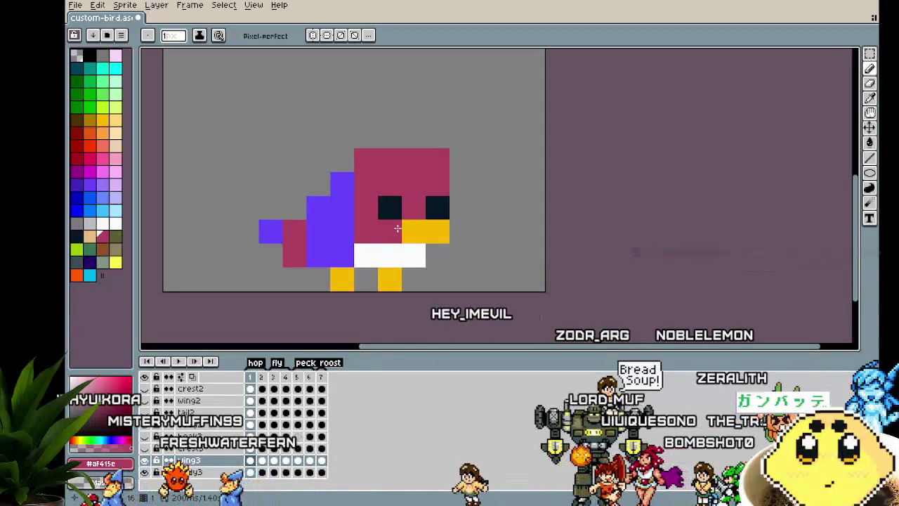
# Step: Try a maroon wing pixel, undo it, then play the animation and stop on frame 1
pyautogui.scroll(1, 394, 225)
pyautogui.click(243, 241)
pyautogui.hotkey('ctrl', 'z')
pyautogui.scroll(-2, 242, 241)
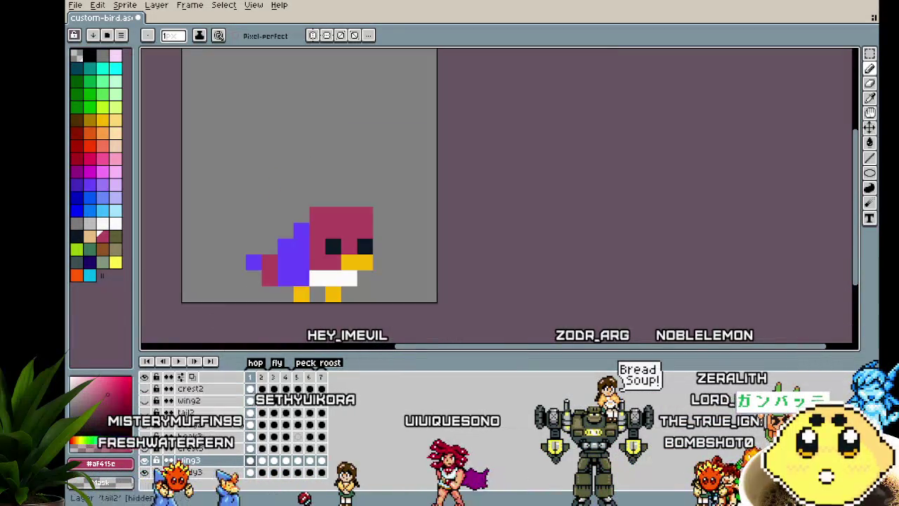
pyautogui.press('Return')
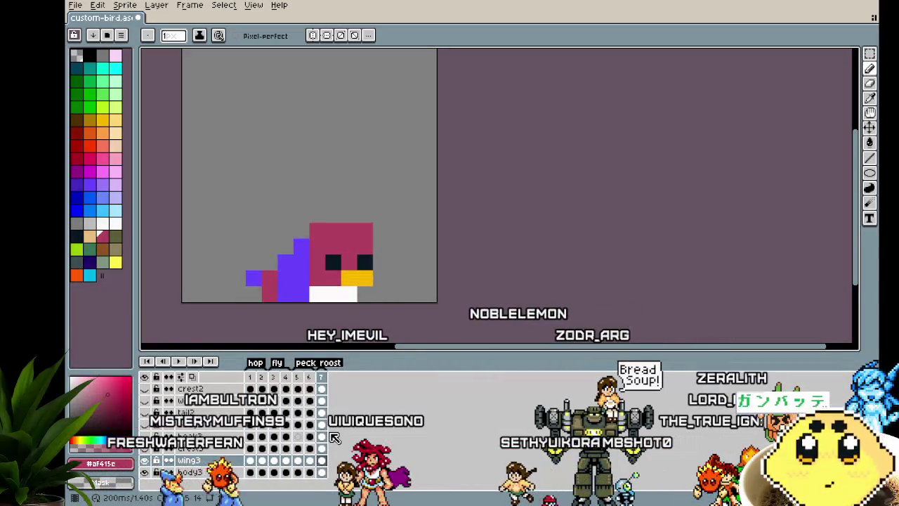
pyautogui.press('Return')
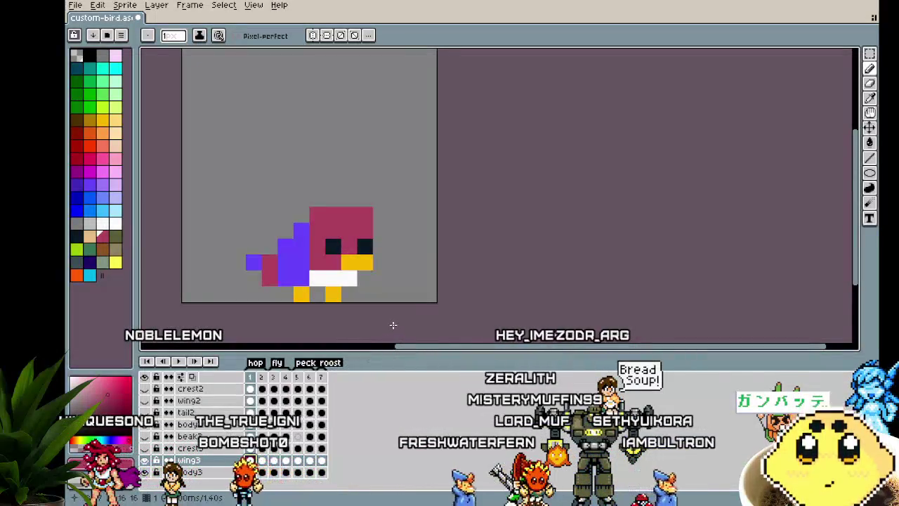
# Step: Check the frame 2 hop and frame 3 fly poses, then play the animation from frame 3
pyautogui.moveTo(391, 321); pyautogui.dragTo(374, 324)
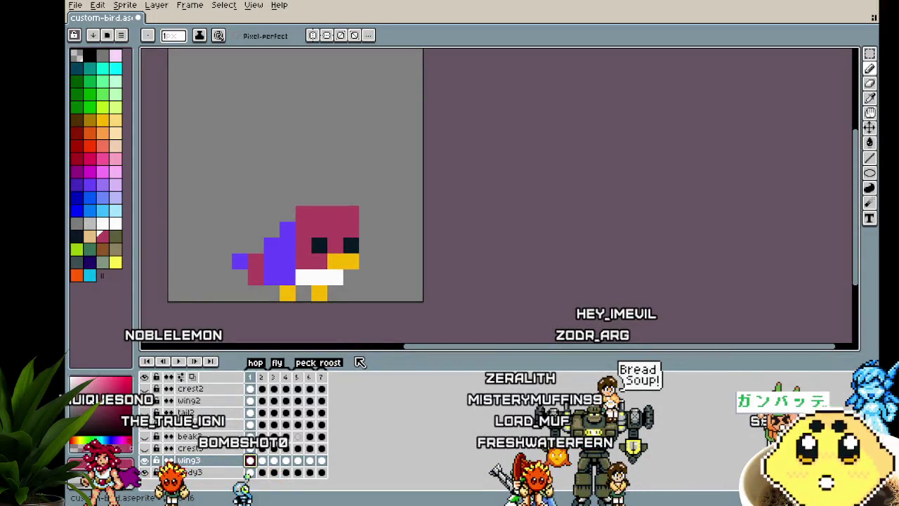
pyautogui.scroll(1, 317, 323)
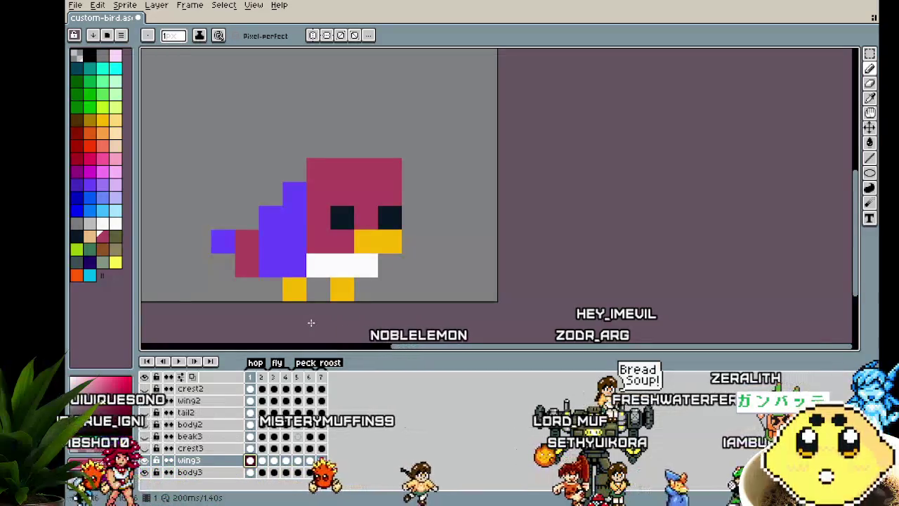
pyautogui.scroll(-1, 312, 323)
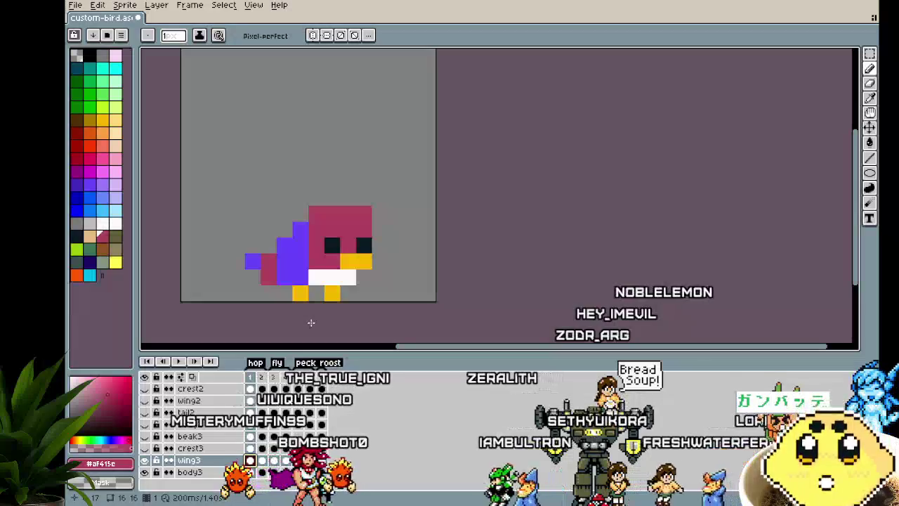
pyautogui.moveTo(311, 322); pyautogui.dragTo(350, 322)
pyautogui.press('Right')
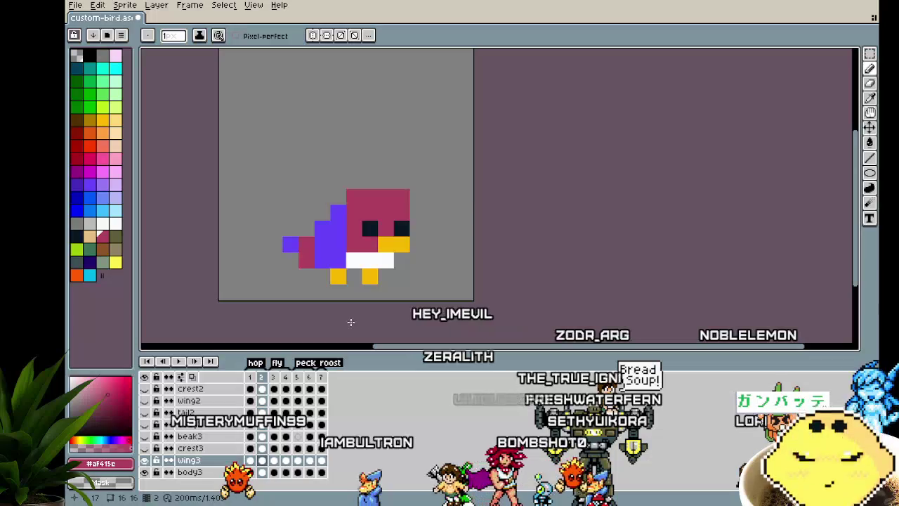
pyautogui.press('Right')
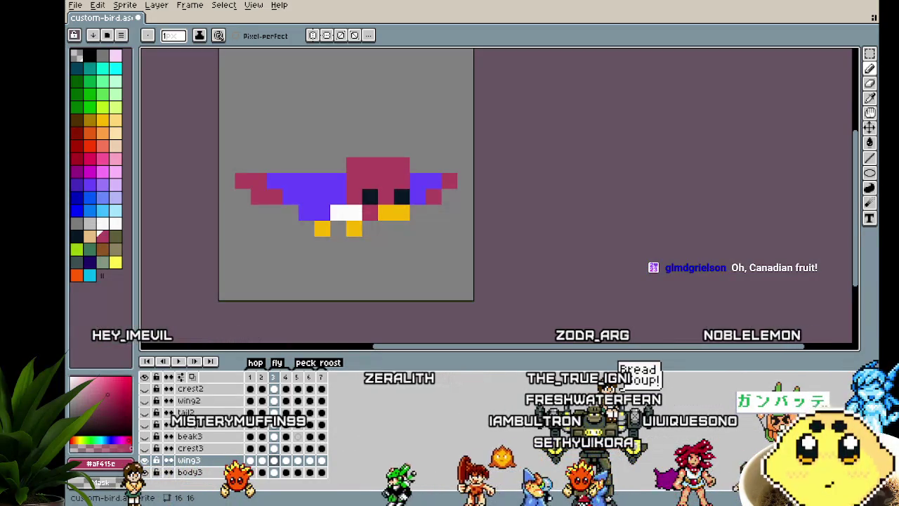
pyautogui.press('Return')
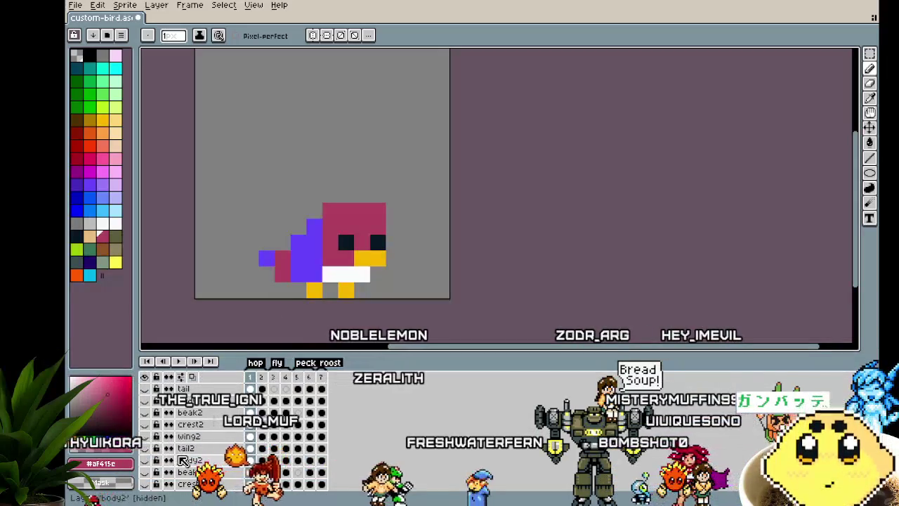
pyautogui.scroll(-3, 186, 455)
pyautogui.scroll(1, 197, 450)
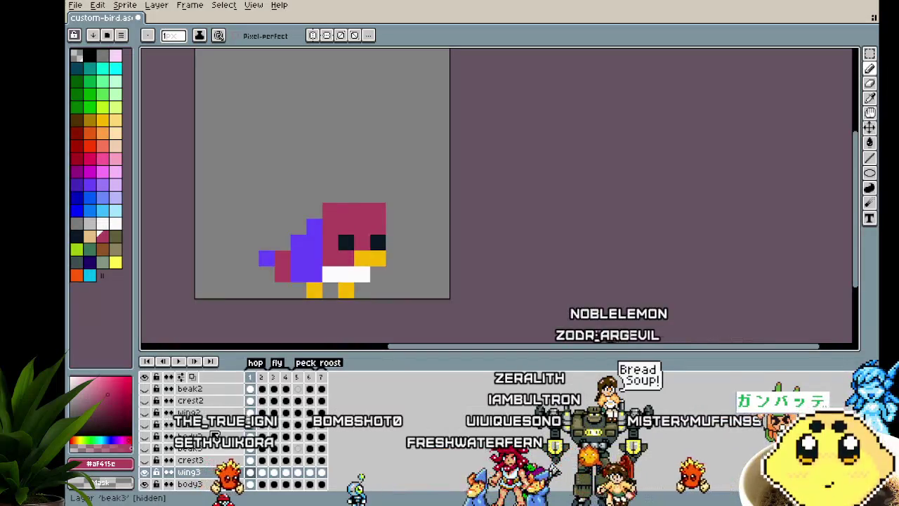
pyautogui.rightClick(204, 462)
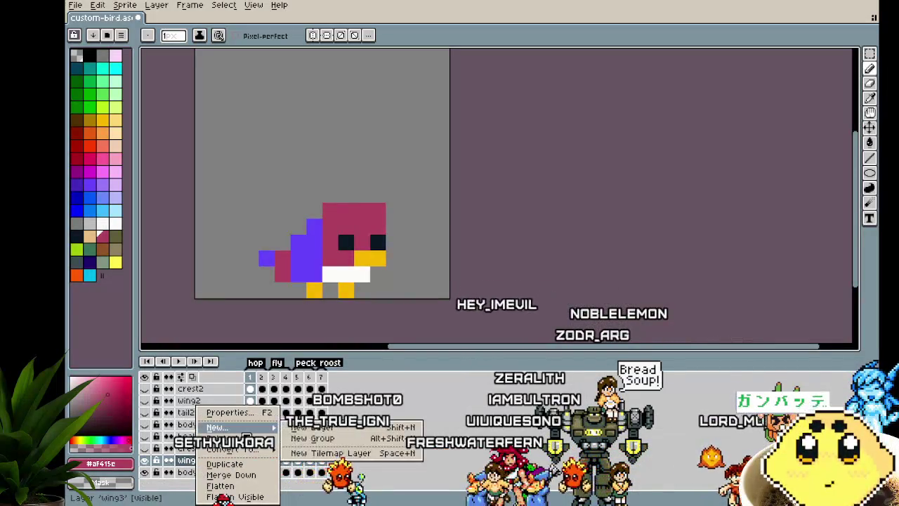
# Step: Create a new empty layer above wing3 and rename it tail3
pyautogui.click(303, 428)
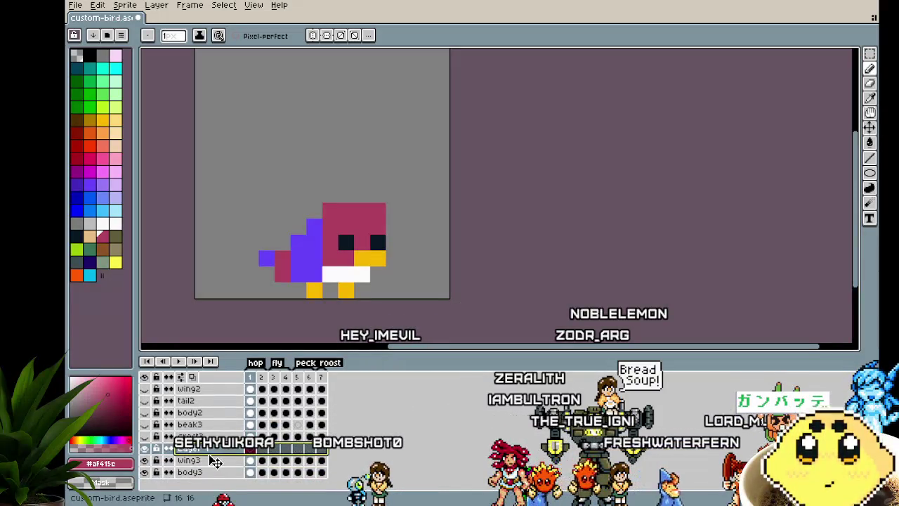
pyautogui.doubleClick(203, 464)
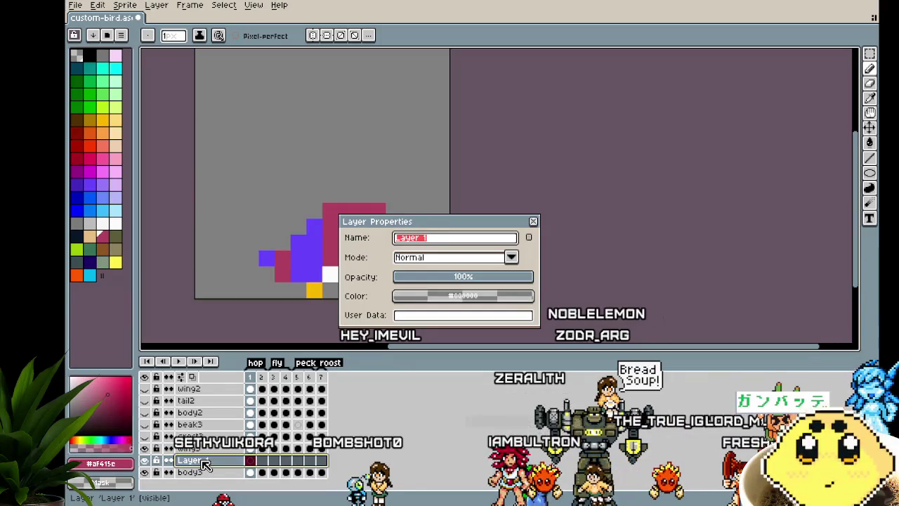
pyautogui.write('tail3')
pyautogui.press('Return')
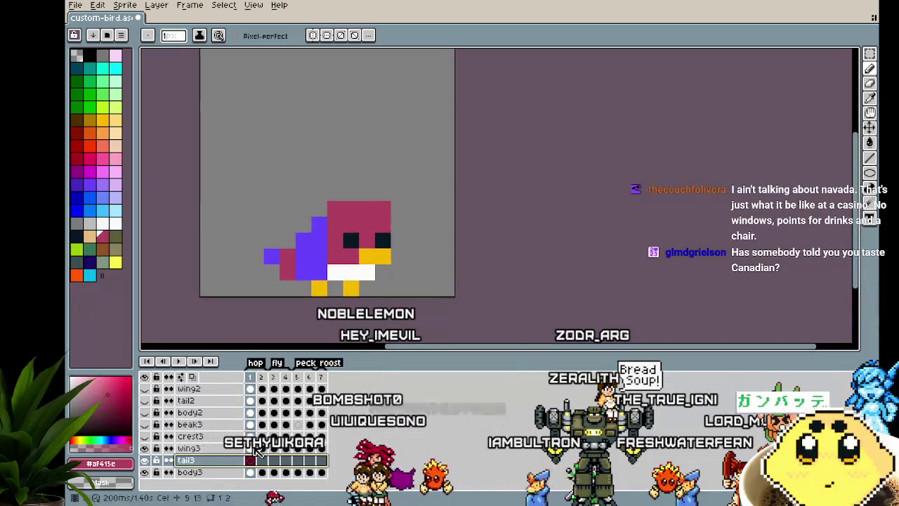
pyautogui.moveTo(300, 281); pyautogui.dragTo(290, 280)
# Step: Paint a first dark-pink tail pixel under the purple body on tail3 and preview the animation
pyautogui.click(291, 282)
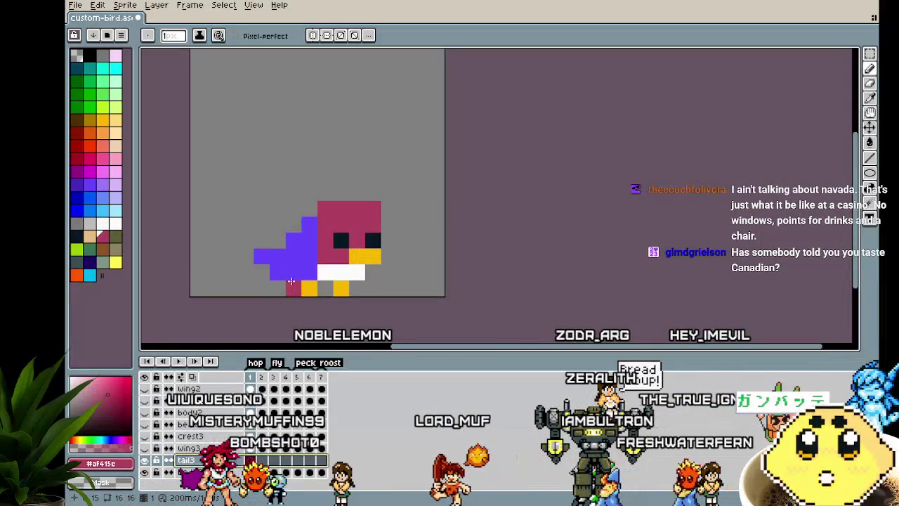
pyautogui.moveTo(291, 282)
pyautogui.mouseDown()
pyautogui.moveTo(311, 280)
pyautogui.moveTo(283, 278)
pyautogui.mouseUp()
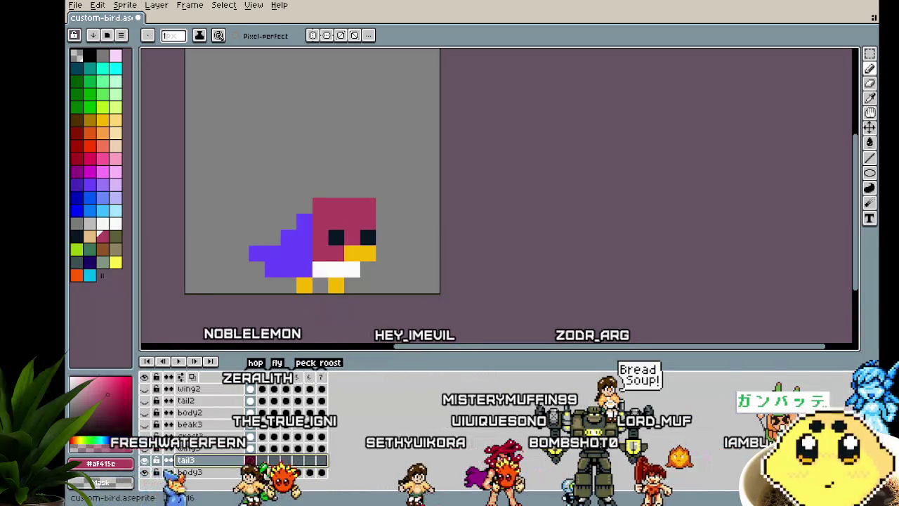
pyautogui.moveTo(333, 293)
pyautogui.mouseDown()
pyautogui.moveTo(412, 278)
pyautogui.moveTo(370, 300)
pyautogui.moveTo(357, 321)
pyautogui.mouseUp()
pyautogui.press('Return')
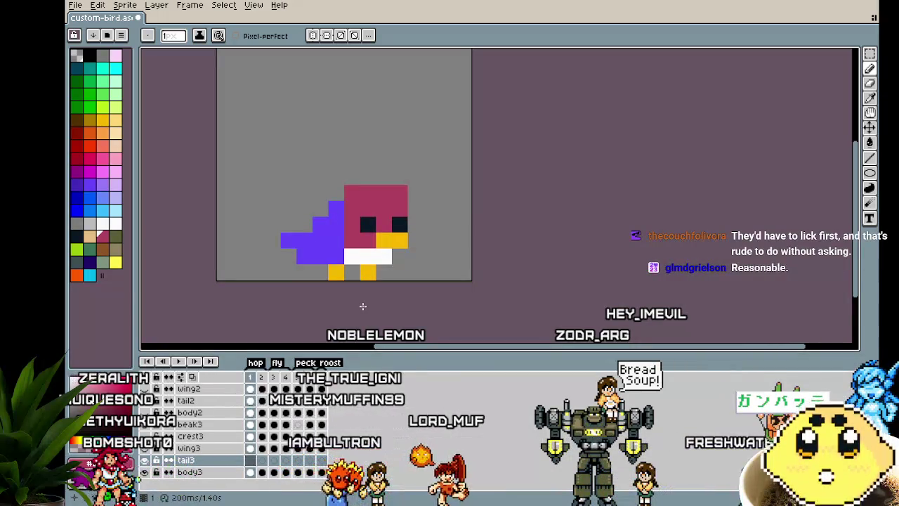
# Step: Compare against tail2 by toggling its visibility, then add two tail pixels left of the body
pyautogui.moveTo(304, 303); pyautogui.dragTo(327, 307)
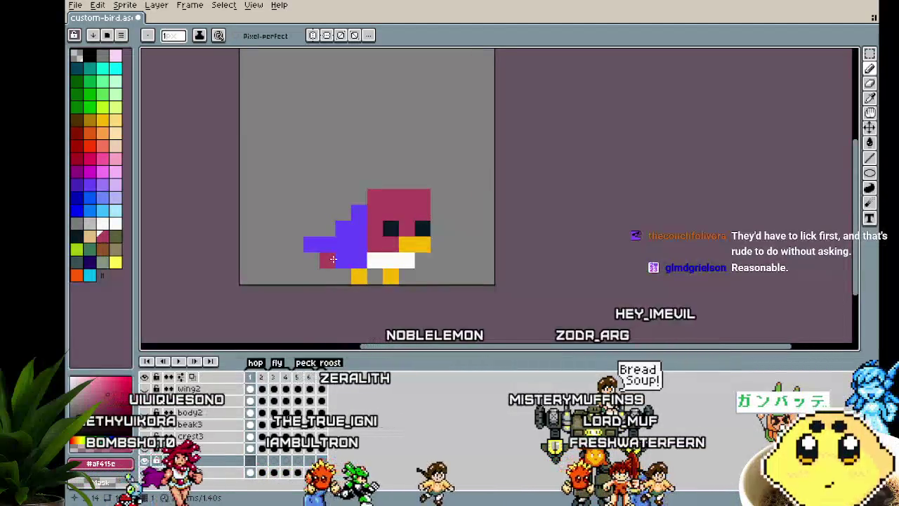
pyautogui.moveTo(334, 260); pyautogui.dragTo(316, 260)
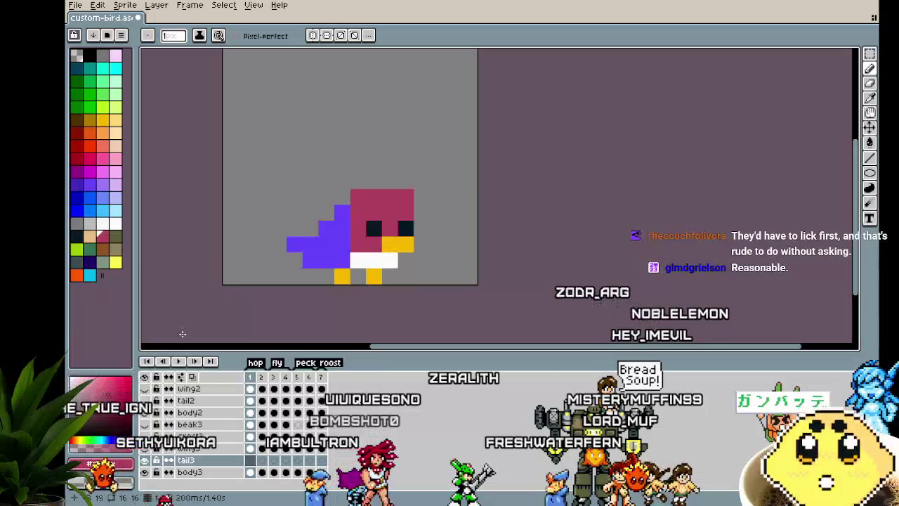
pyautogui.click(145, 401)
pyautogui.click(145, 401)
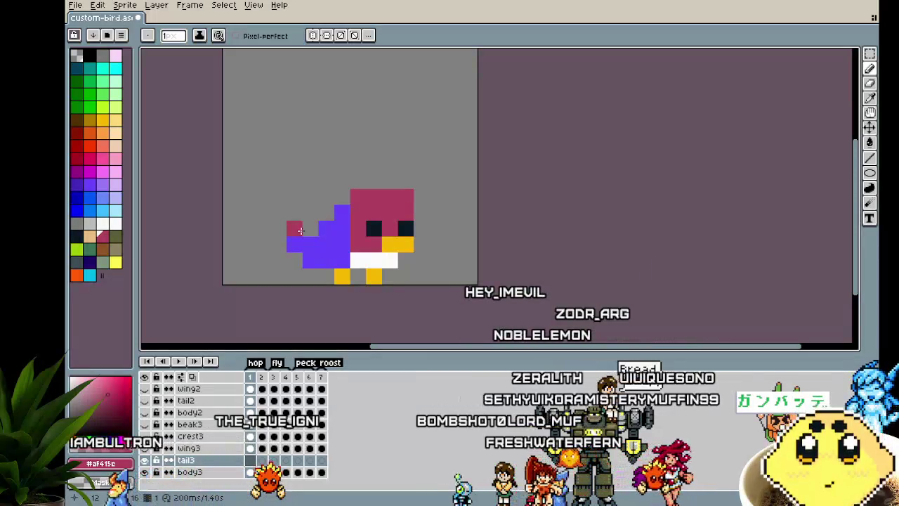
pyautogui.click(272, 247)
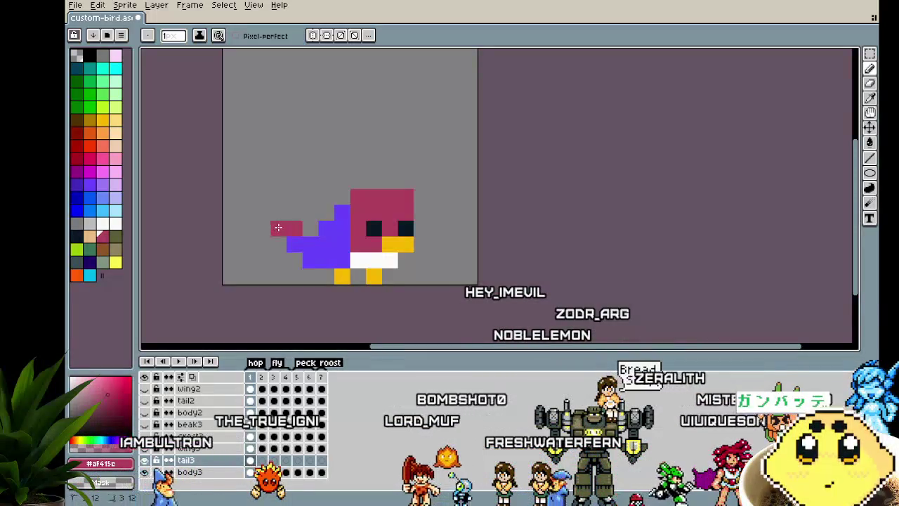
pyautogui.click(287, 259)
pyautogui.scroll(-2, 222, 285)
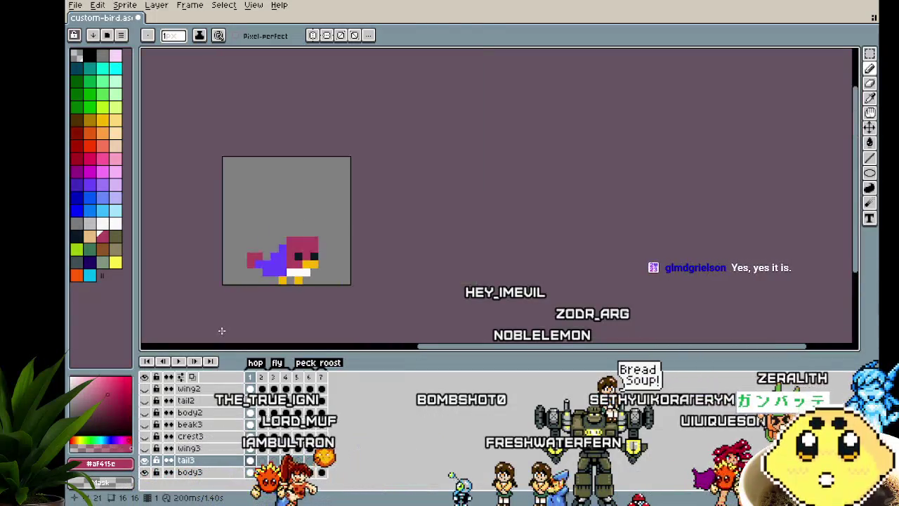
# Step: Step through frames 2 to 5, checking the tail in each pose
pyautogui.scroll(1, 232, 317)
pyautogui.scroll(1, 241, 307)
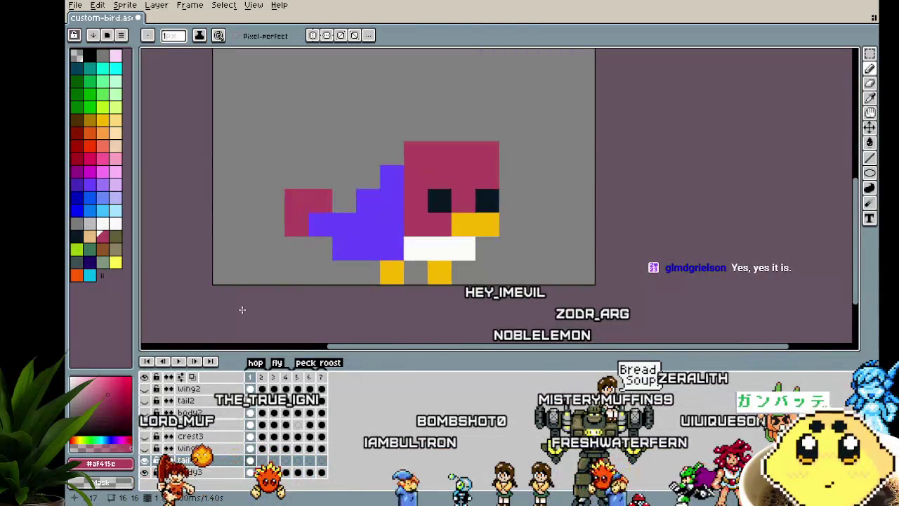
pyautogui.press('Right')
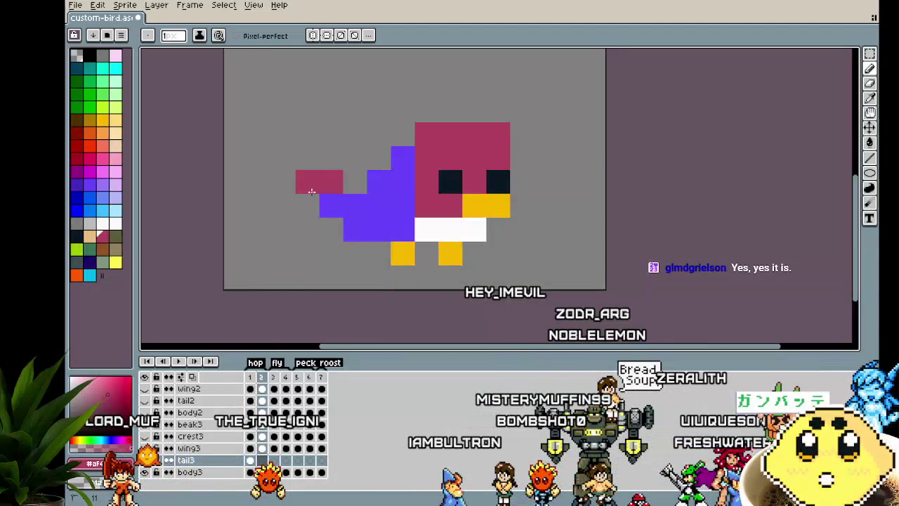
pyautogui.press('Right')
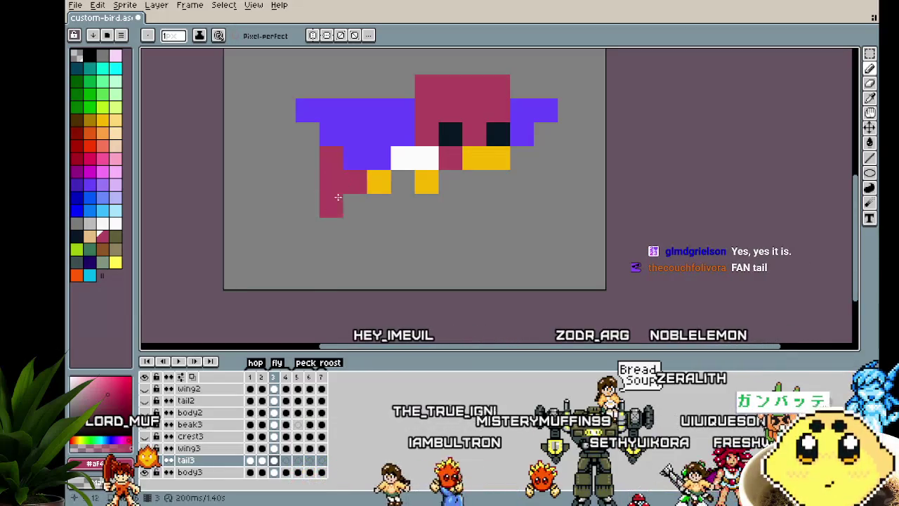
pyautogui.scroll(-3, 344, 185)
pyautogui.press('Right')
pyautogui.scroll(1, 338, 187)
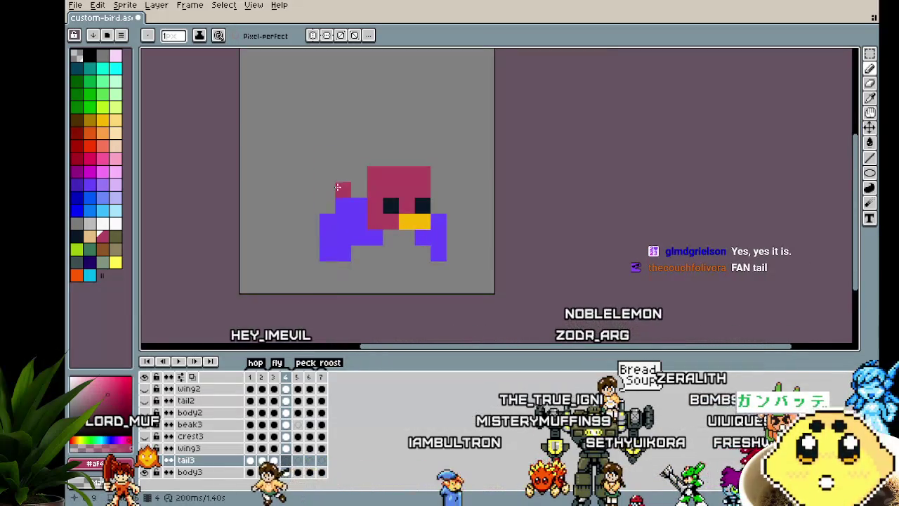
pyautogui.press('Right')
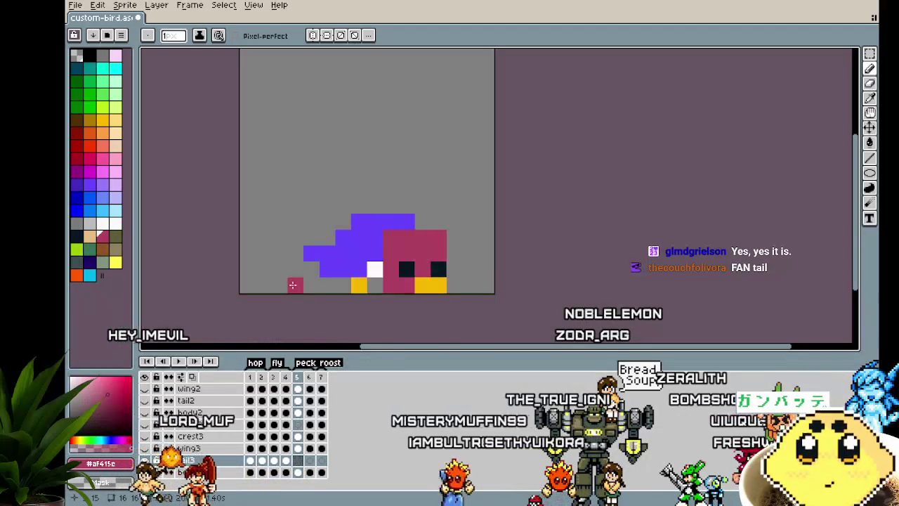
# Step: Check frame 6, play the full animation, and stop on frame 7
pyautogui.scroll(-2, 318, 241)
pyautogui.press('Right')
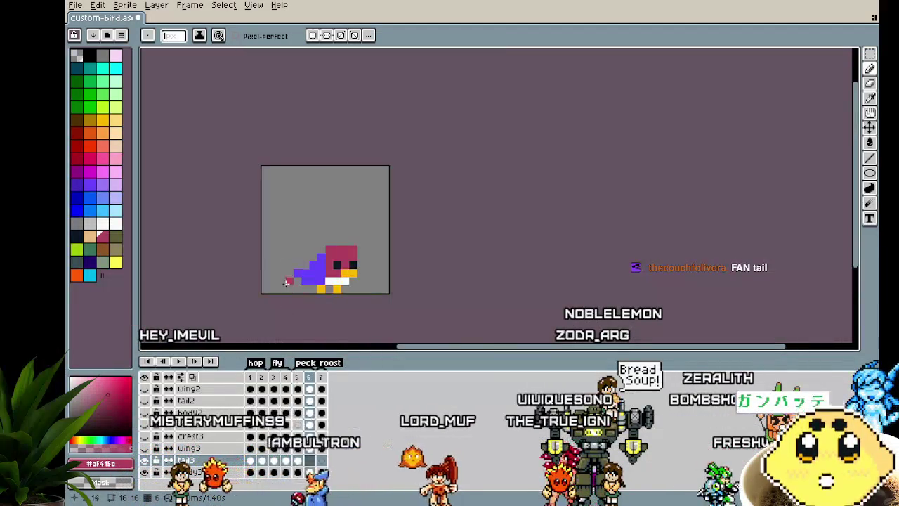
pyautogui.scroll(1, 295, 256)
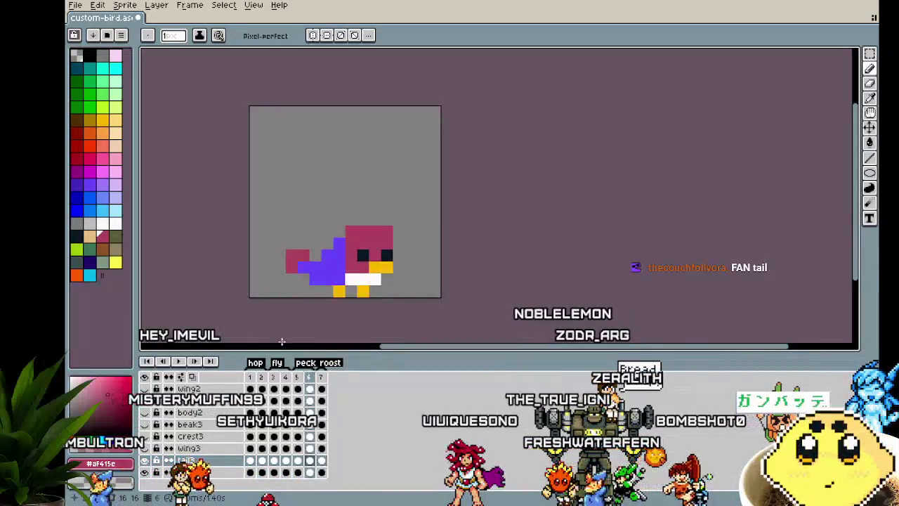
pyautogui.press('Return')
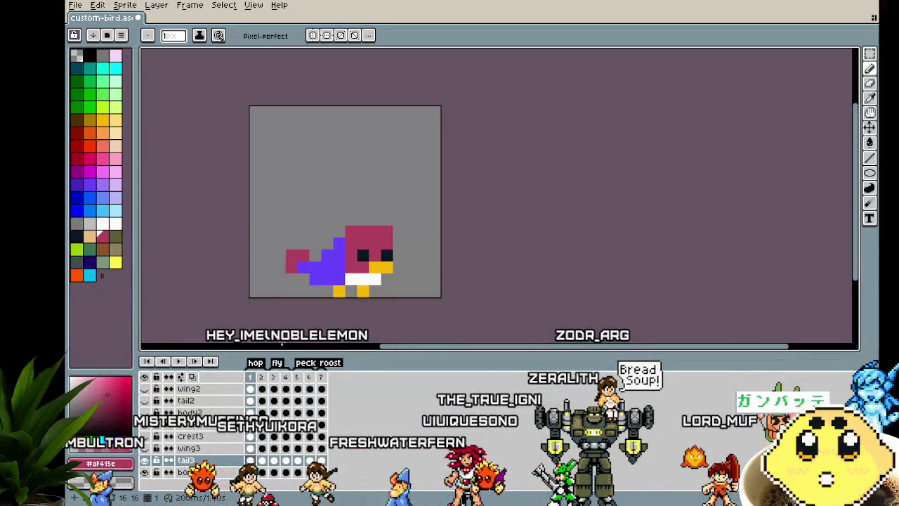
pyautogui.scroll(-1, 432, 325)
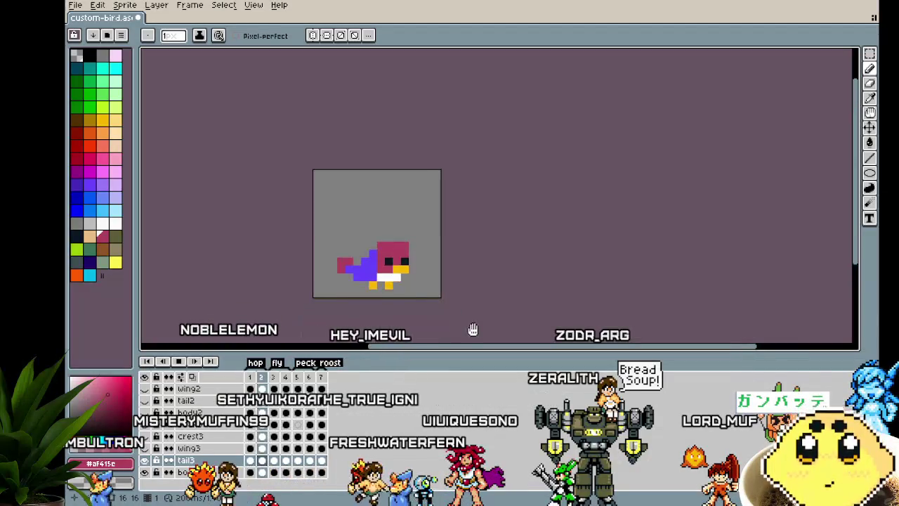
pyautogui.scroll(1, 498, 330)
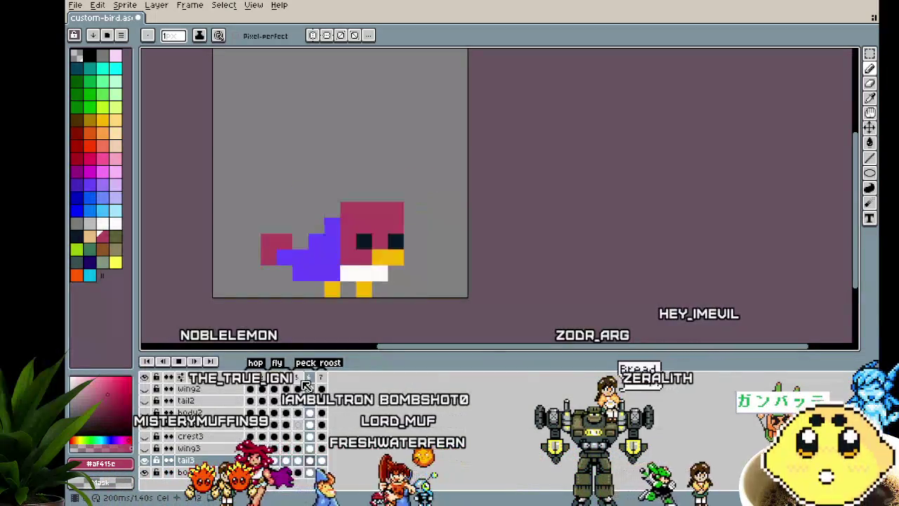
pyautogui.click(326, 380)
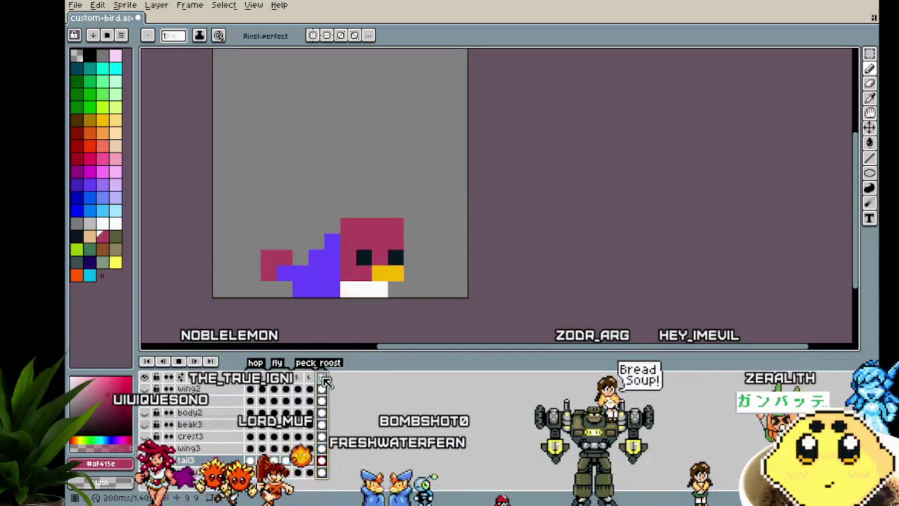
# Step: Go back to frame 1, step to frame 2, and play the animation with crest, wings and tail
pyautogui.moveTo(231, 304); pyautogui.dragTo(232, 310)
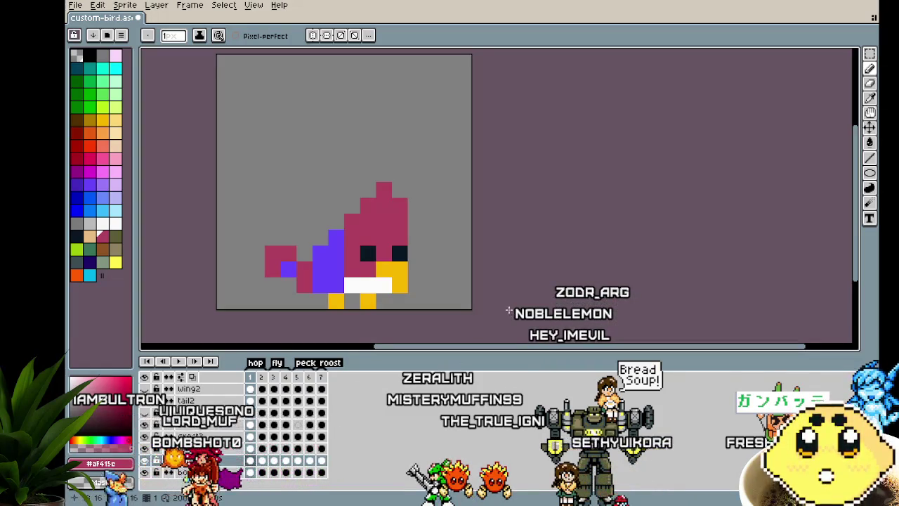
pyautogui.moveTo(509, 310); pyautogui.dragTo(487, 310)
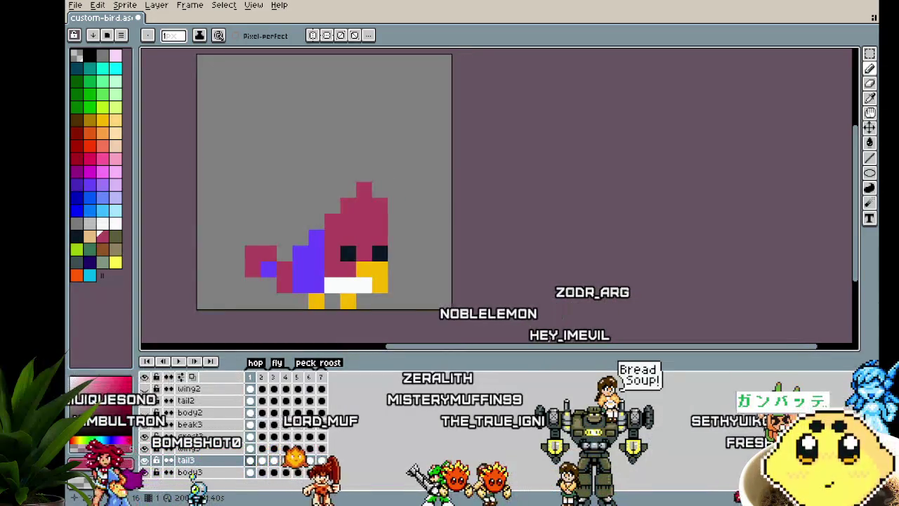
pyautogui.press('Right')
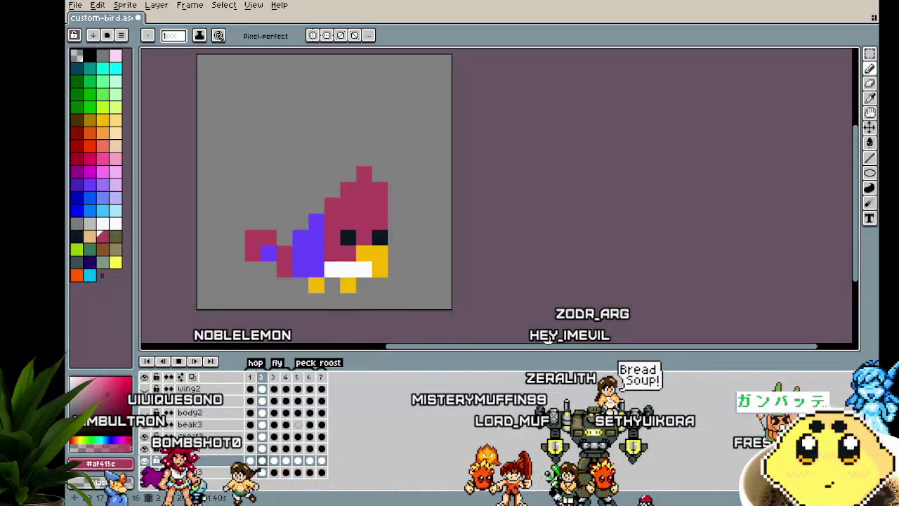
pyautogui.press('Return')
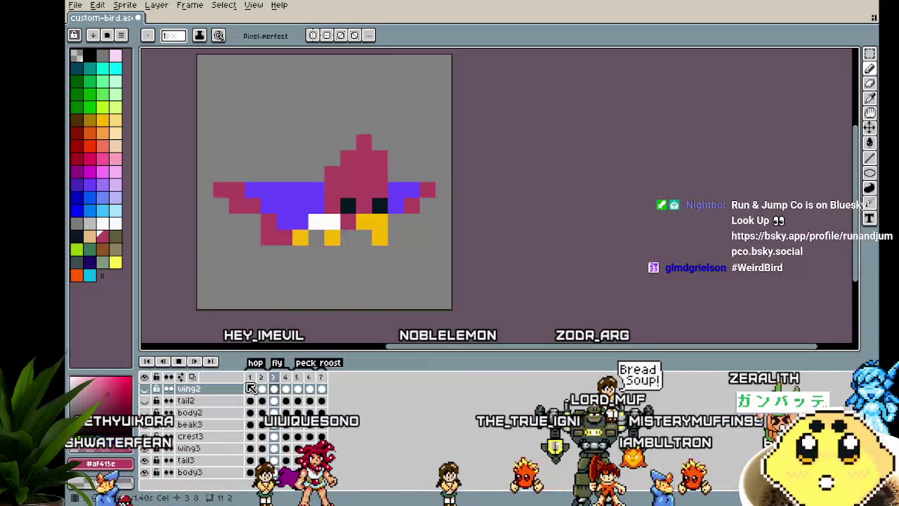
# Step: Pan the animating sprite view left and scroll through the timeline's layer list
pyautogui.moveTo(512, 243); pyautogui.dragTo(485, 253)
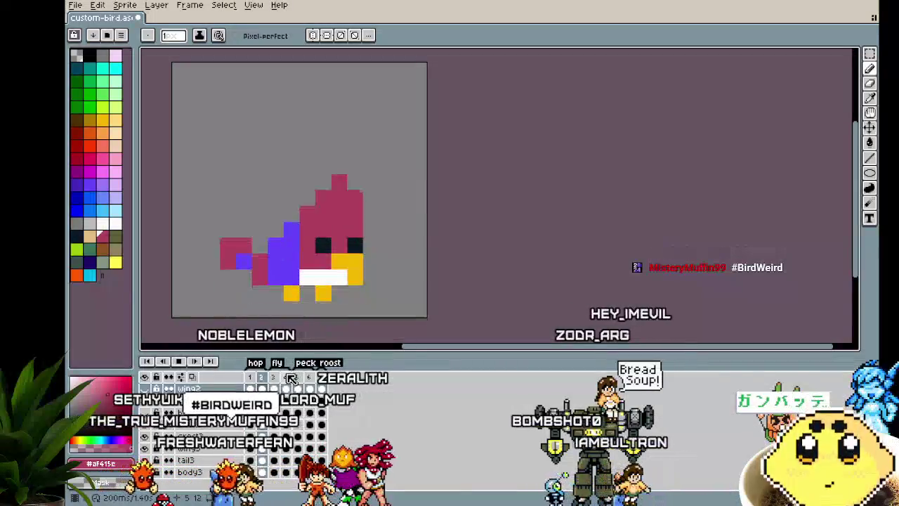
pyautogui.scroll(-1, 462, 251)
pyautogui.moveTo(462, 250); pyautogui.dragTo(399, 247)
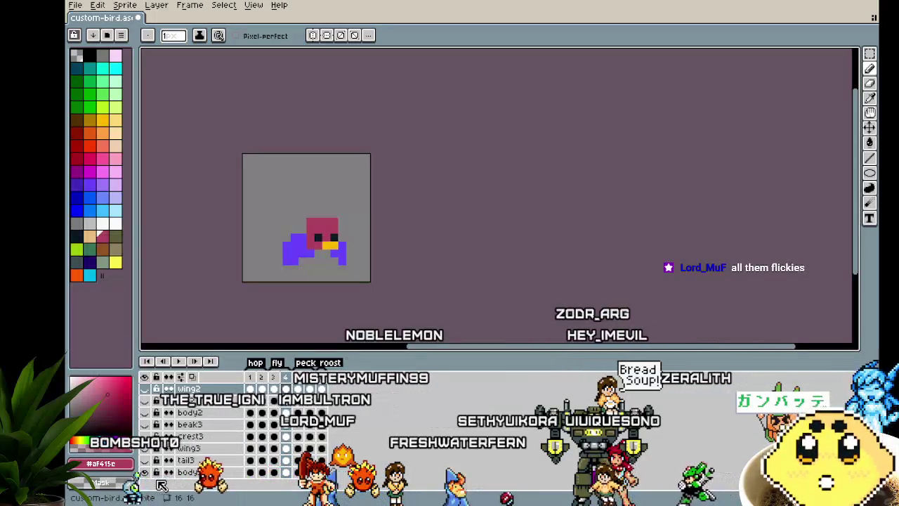
pyautogui.scroll(3, 161, 456)
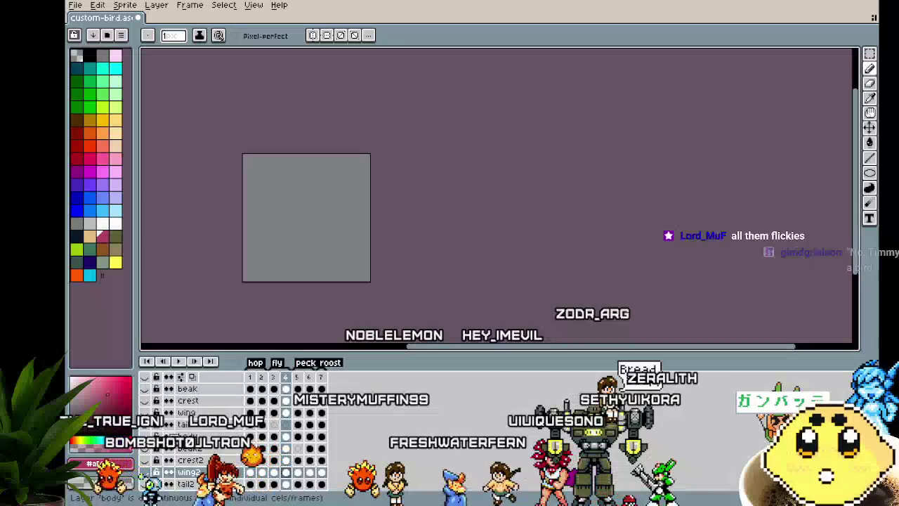
pyautogui.rightClick(198, 409)
pyautogui.moveTo(228, 430)
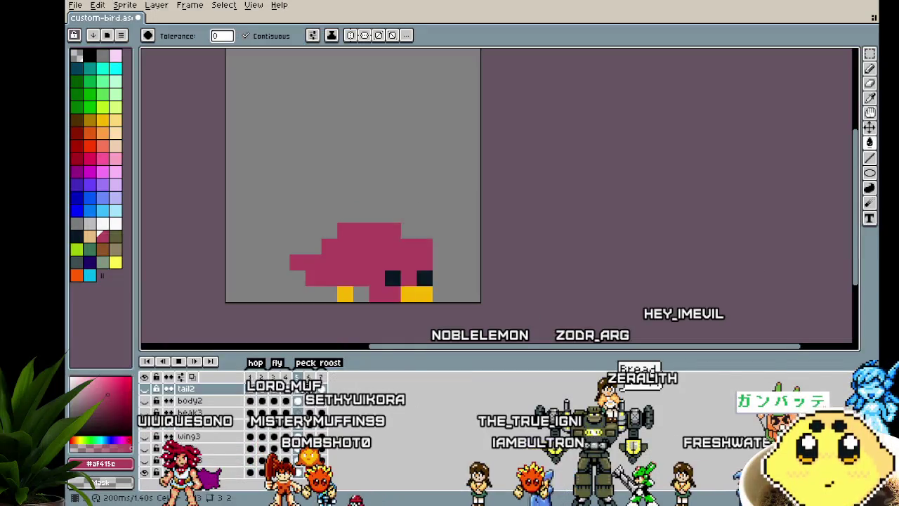
# Step: Switch frames with a cel click and the period key to reach the standing pose
pyautogui.click(328, 385)
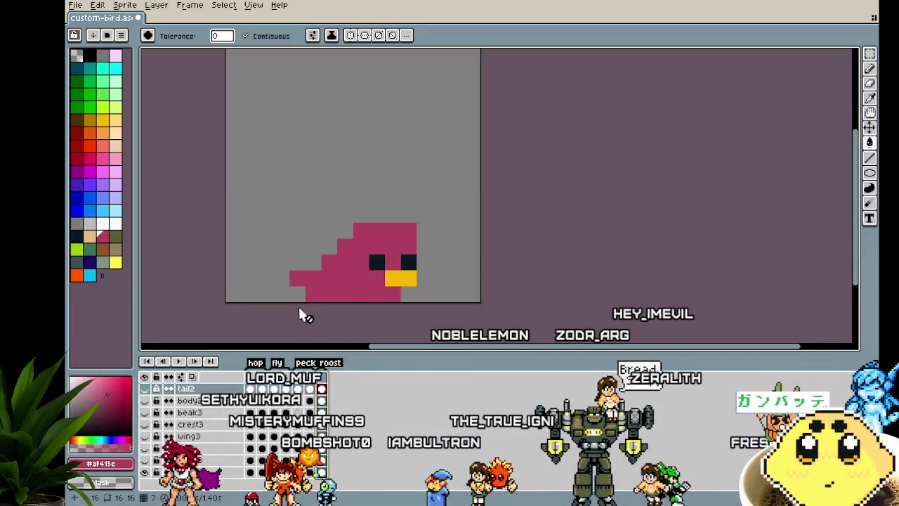
pyautogui.press('.')
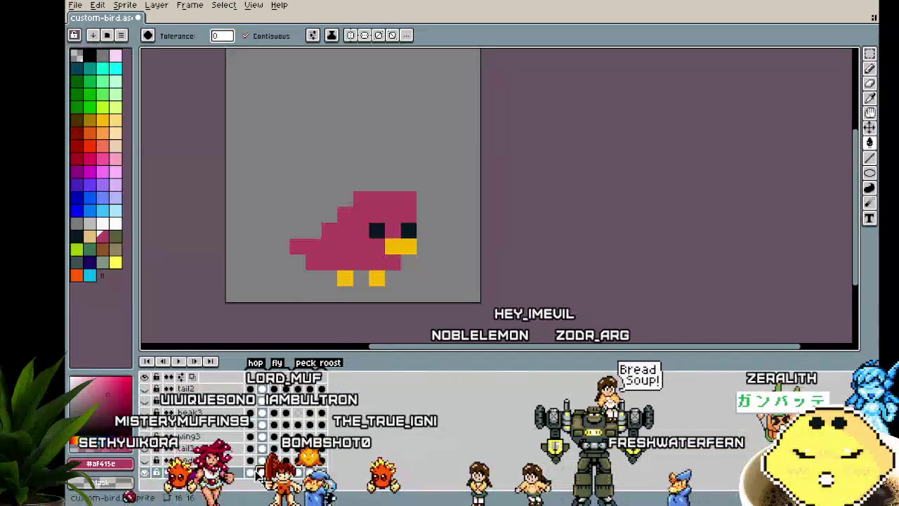
pyautogui.press('.')
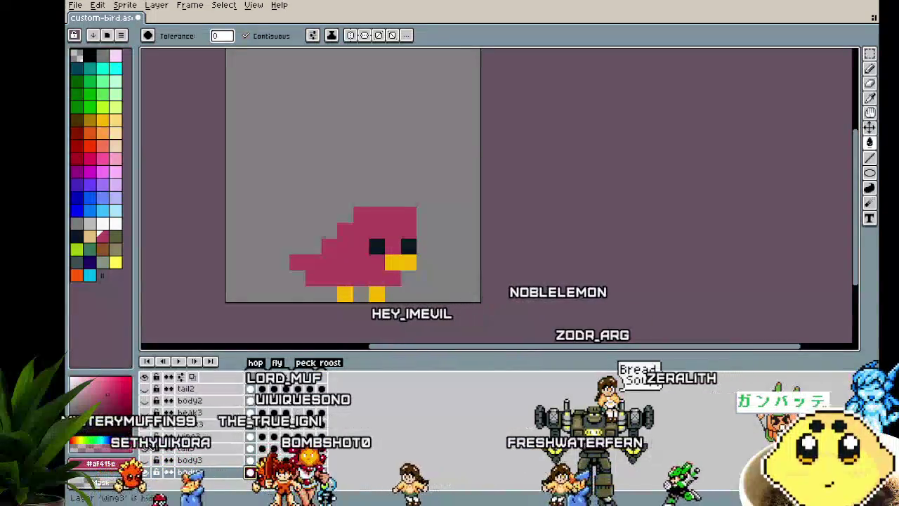
pyautogui.scroll(3, 196, 454)
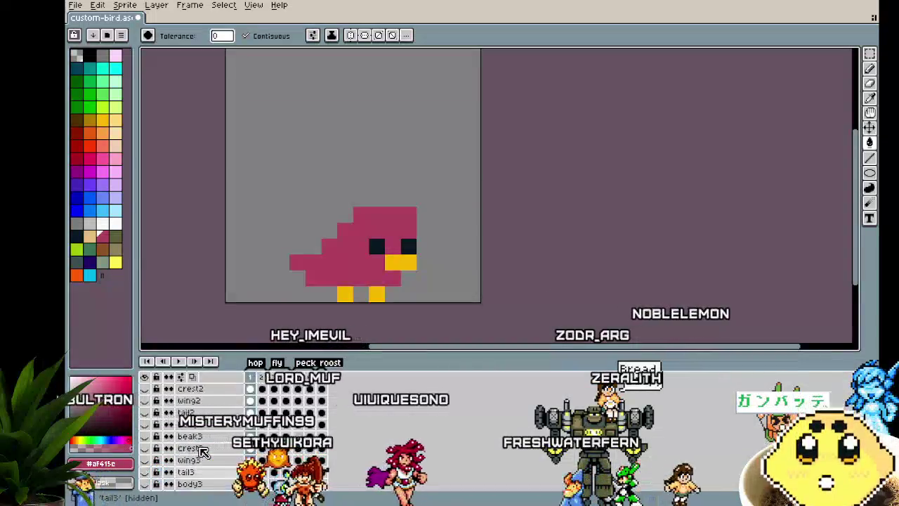
pyautogui.scroll(-3, 201, 451)
pyautogui.scroll(3, 202, 451)
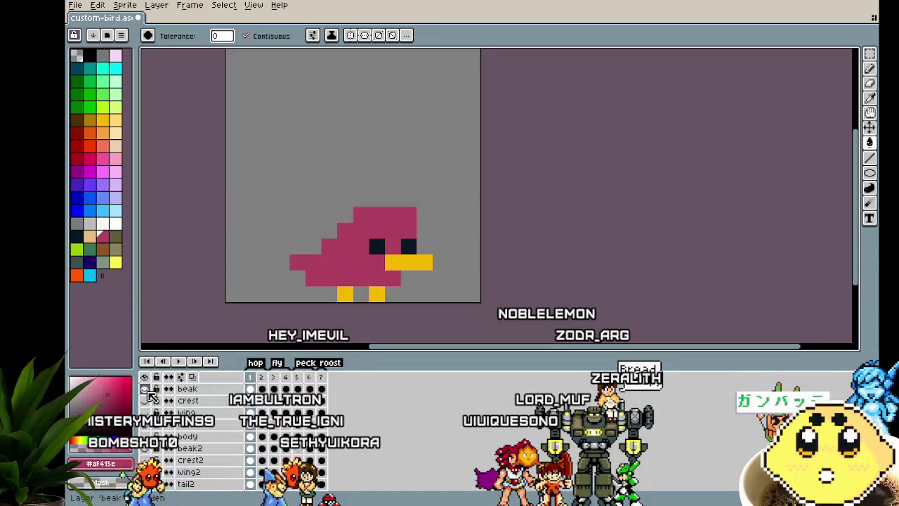
pyautogui.scroll(-3, 148, 449)
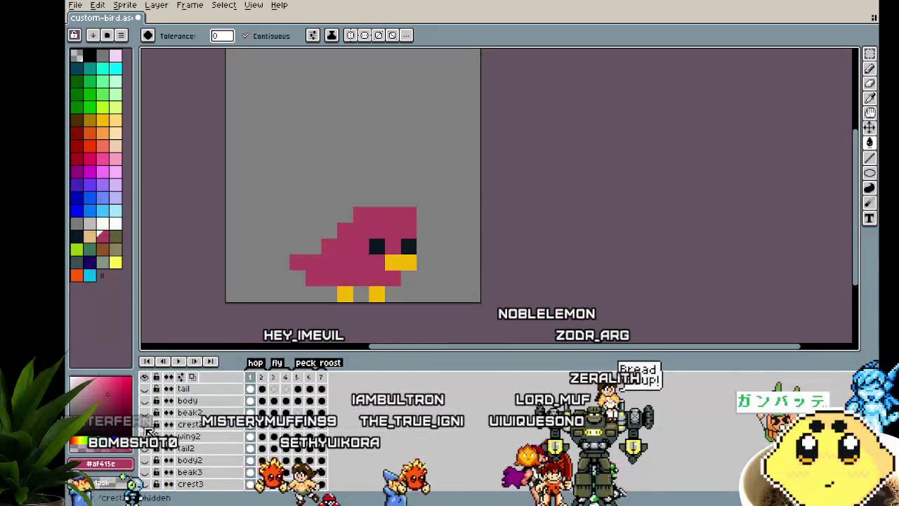
# Step: Show the beak3 layer and hide the body2 layer
pyautogui.click(146, 448)
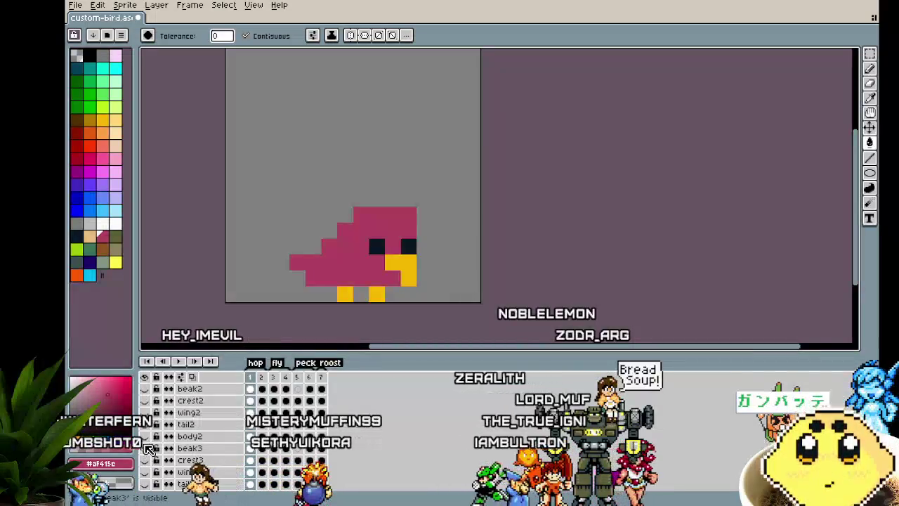
pyautogui.click(146, 437)
pyautogui.scroll(-2, 150, 437)
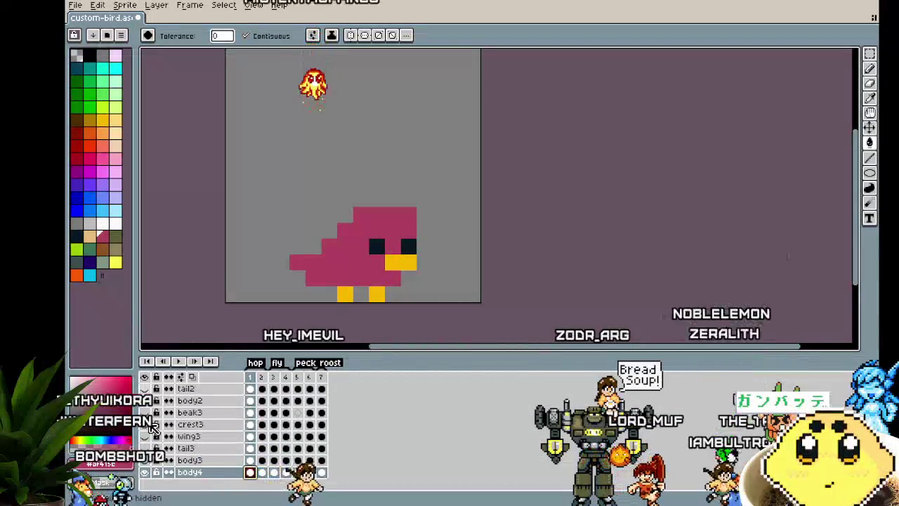
pyautogui.rightClick(204, 473)
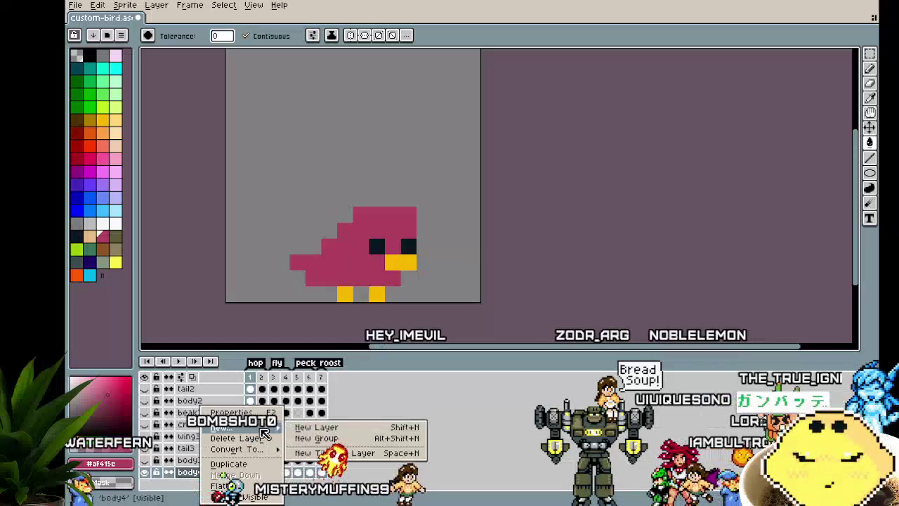
# Step: Add a new layer above body4 named beak4
pyautogui.click(302, 427)
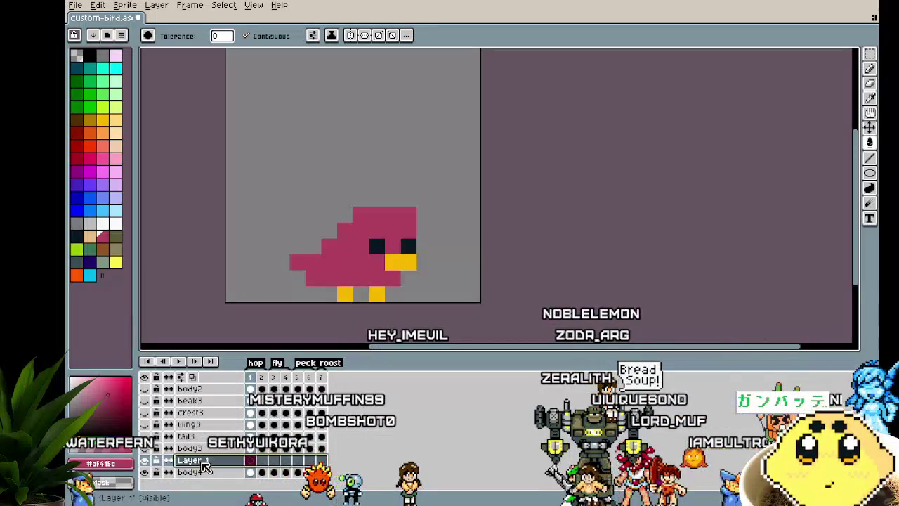
pyautogui.doubleClick(197, 461)
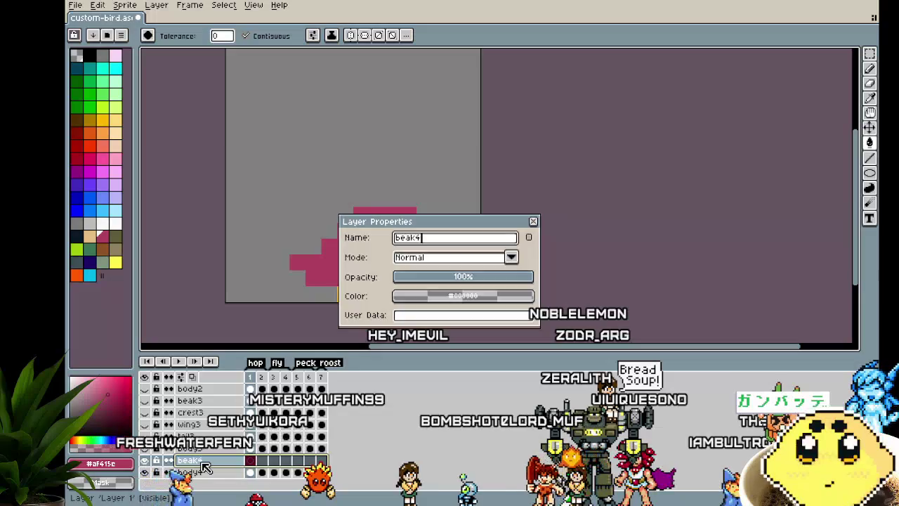
pyautogui.press('Return')
# Step: Eyedrop the beak yellow and add a beak tip pixel on the upper row in frame 1
pyautogui.keyDown('alt'); pyautogui.click(405, 262); pyautogui.keyUp('alt')
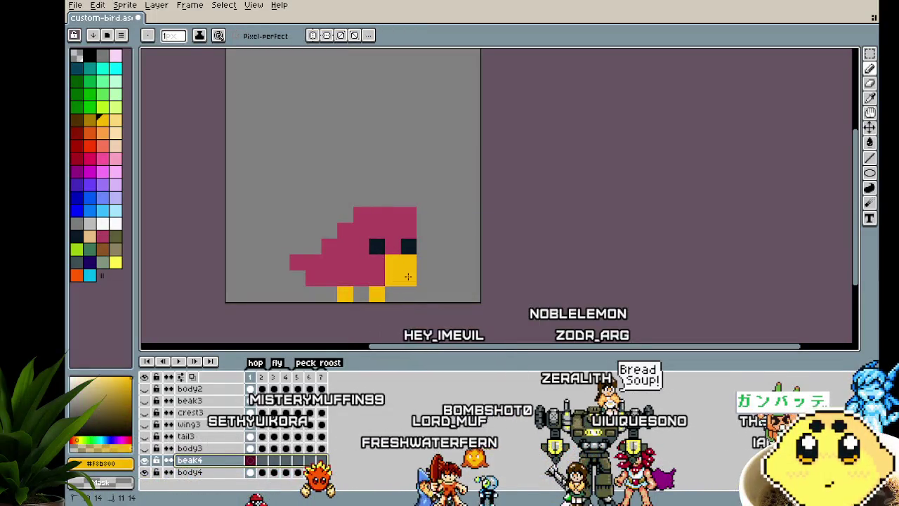
pyautogui.scroll(2, 462, 307)
pyautogui.click(424, 259)
pyautogui.hotkey('ctrl', 'z')
pyautogui.click(414, 242)
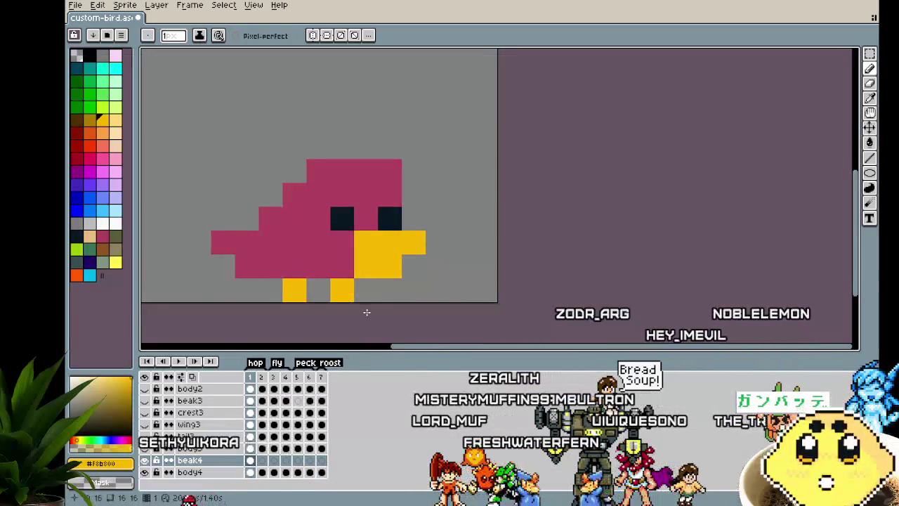
pyautogui.scroll(-2, 366, 312)
pyautogui.scroll(2, 366, 310)
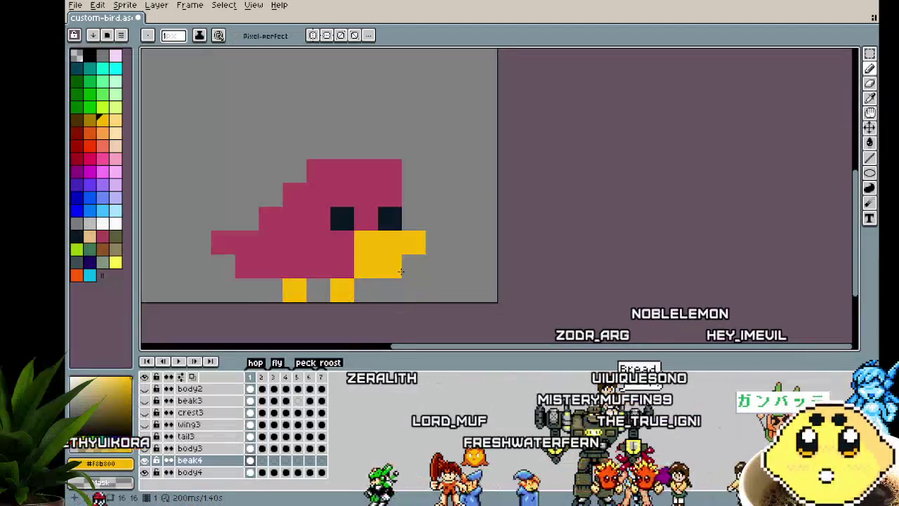
pyautogui.scroll(-2, 384, 288)
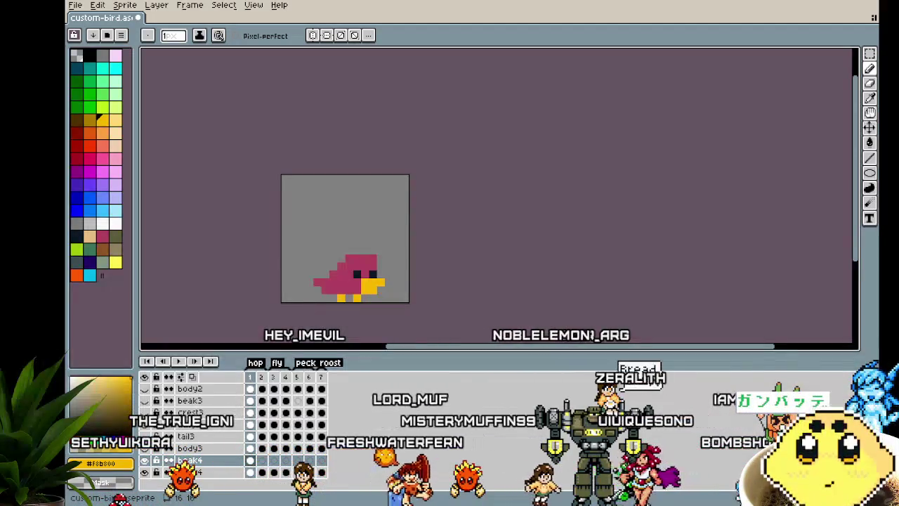
# Step: Move to frame 3 and extend the yellow beak downward two pixels
pyautogui.moveTo(254, 251)
pyautogui.mouseDown()
pyautogui.moveTo(214, 242)
pyautogui.moveTo(177, 164)
pyautogui.mouseUp()
pyautogui.scroll(2, 209, 242)
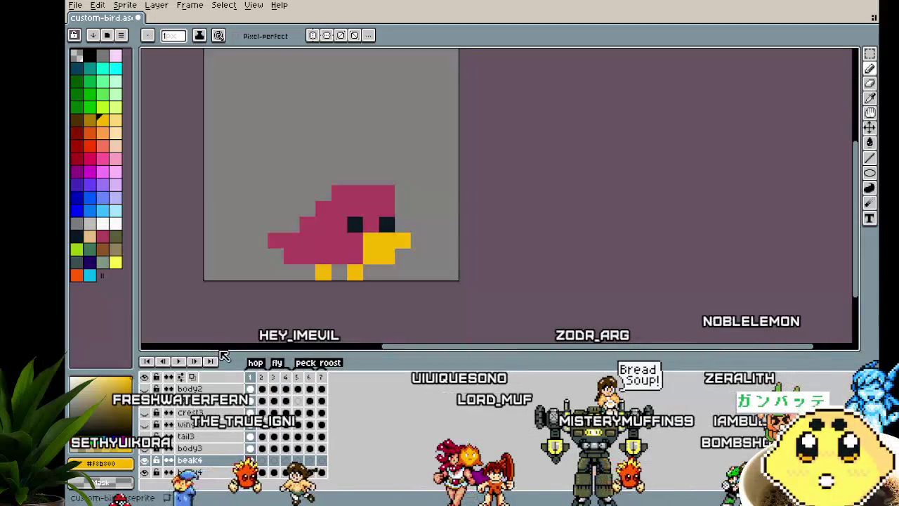
pyautogui.press('Right')
pyautogui.press('Right')
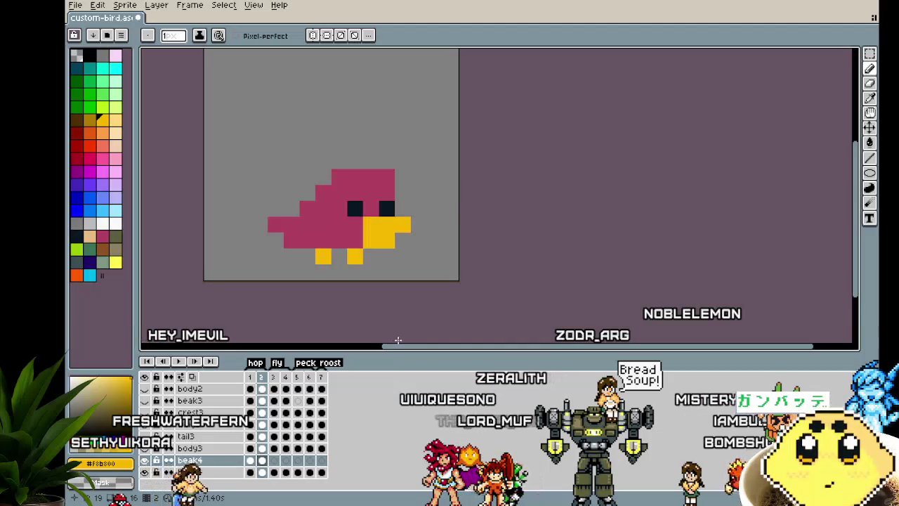
pyautogui.press('Right')
pyautogui.moveTo(371, 208); pyautogui.dragTo(387, 208)
# Step: Step through frames 4–7, add a yellow beak pixel on frame 6, and return to frame 1
pyautogui.press('Right')
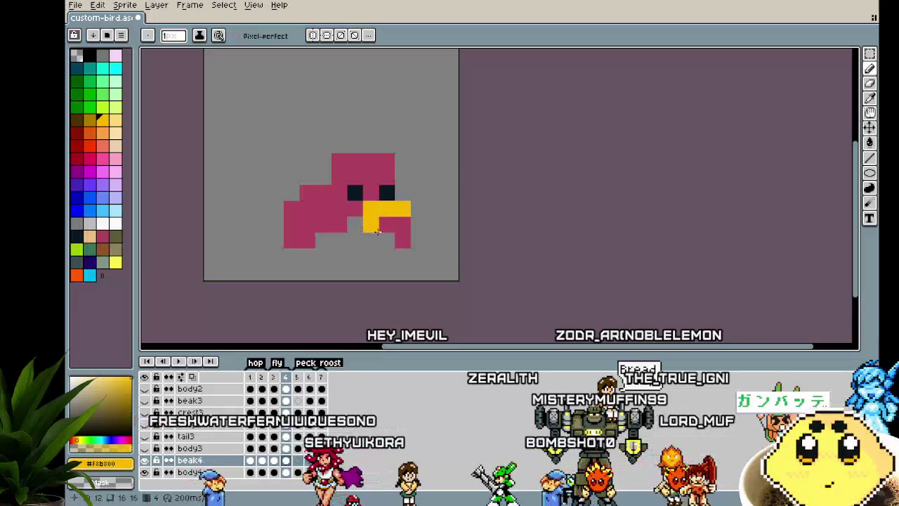
pyautogui.press('Right')
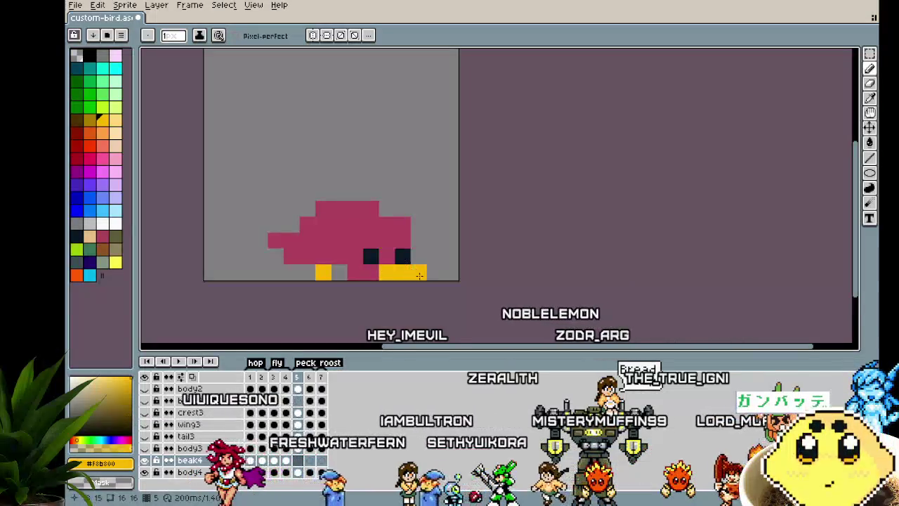
pyautogui.press('Right')
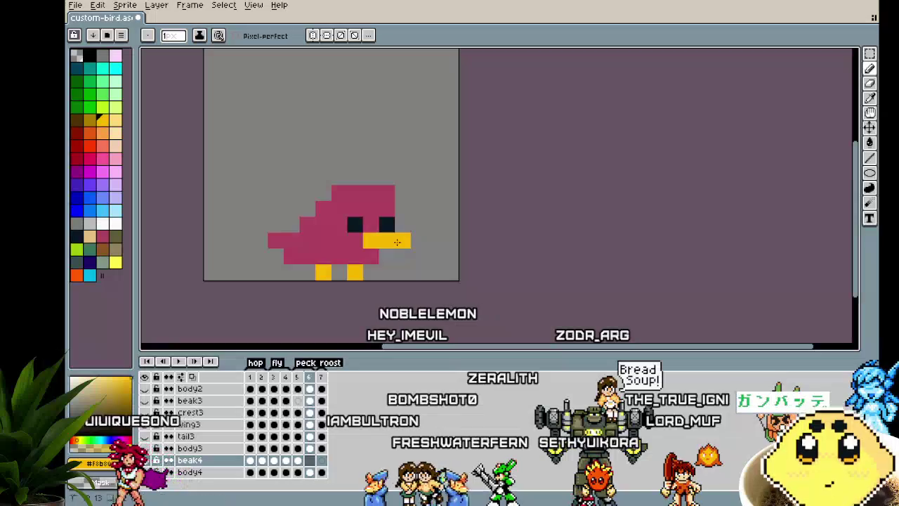
pyautogui.click(381, 261)
pyautogui.press('Right')
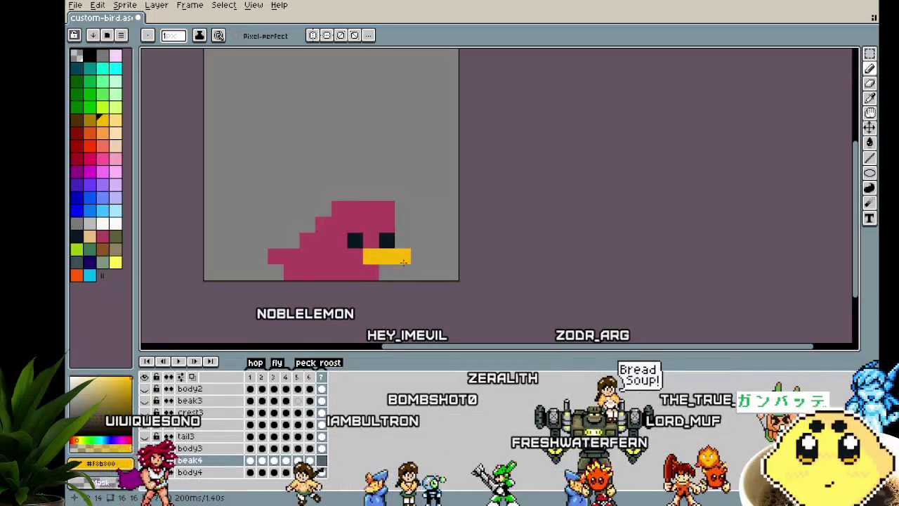
pyautogui.press('Right')
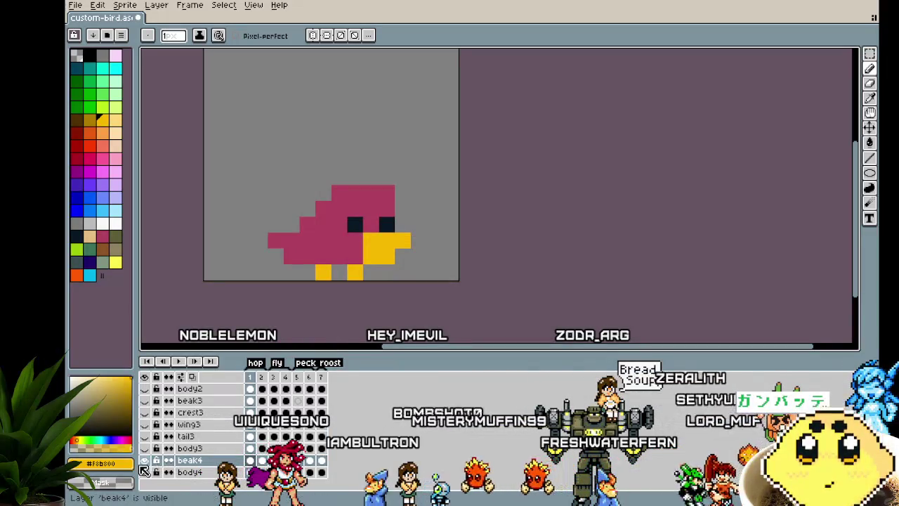
pyautogui.rightClick(198, 472)
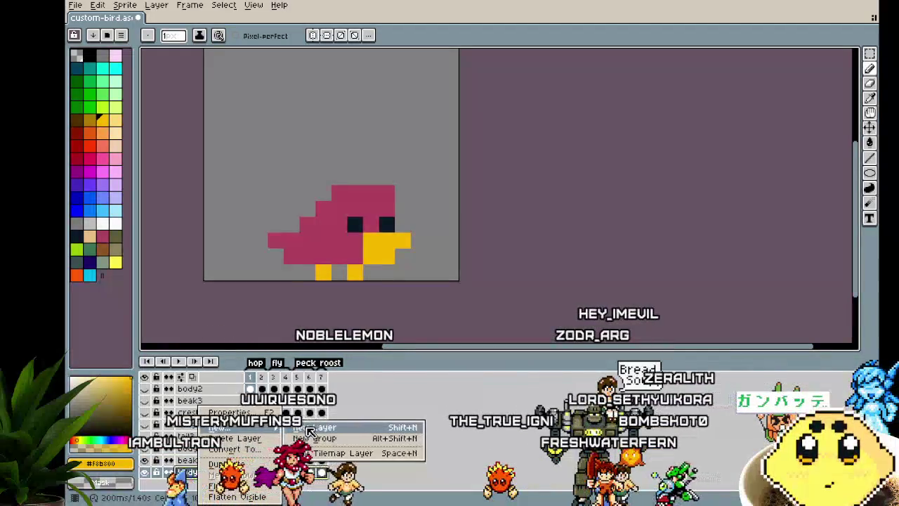
# Step: Add another new layer and name it crest4
pyautogui.click(325, 424)
pyautogui.doubleClick(215, 460)
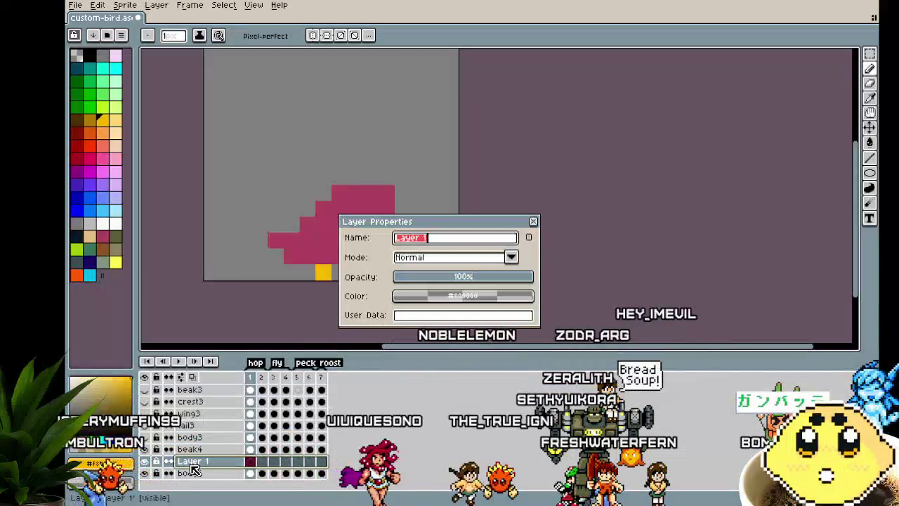
pyautogui.write('crest4')
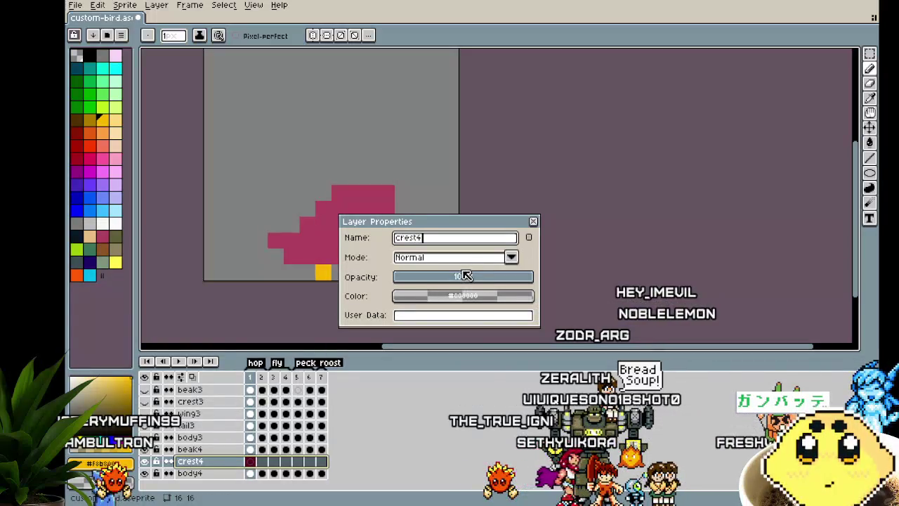
pyautogui.press('Return')
pyautogui.moveTo(338, 280); pyautogui.dragTo(314, 279)
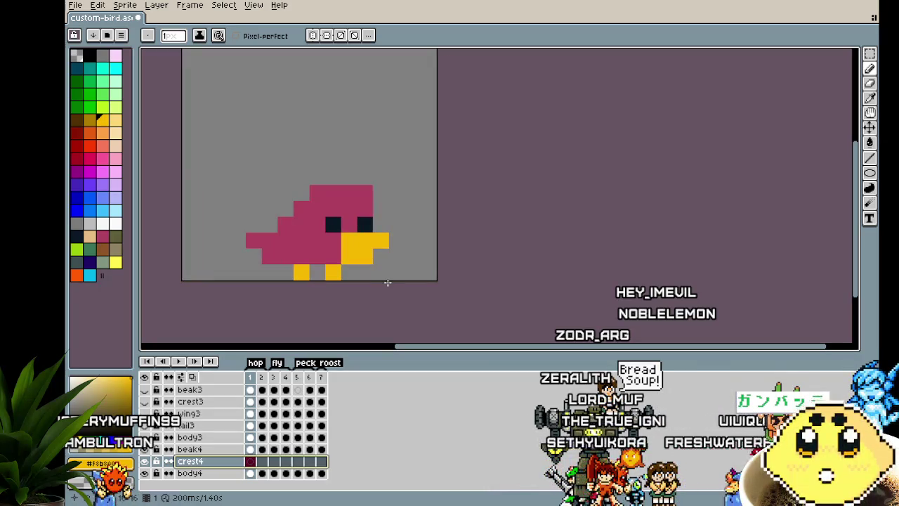
pyautogui.scroll(2, 362, 294)
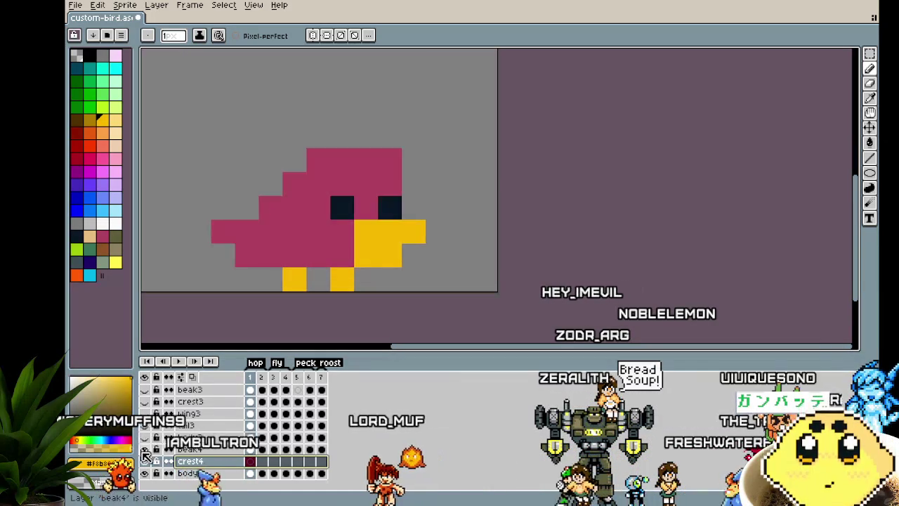
# Step: Pick the bird's crimson and paint the first crest pixels above the head
pyautogui.click(265, 199)
pyautogui.keyDown('alt'); pyautogui.click(281, 215); pyautogui.keyUp('alt')
pyautogui.click(270, 207)
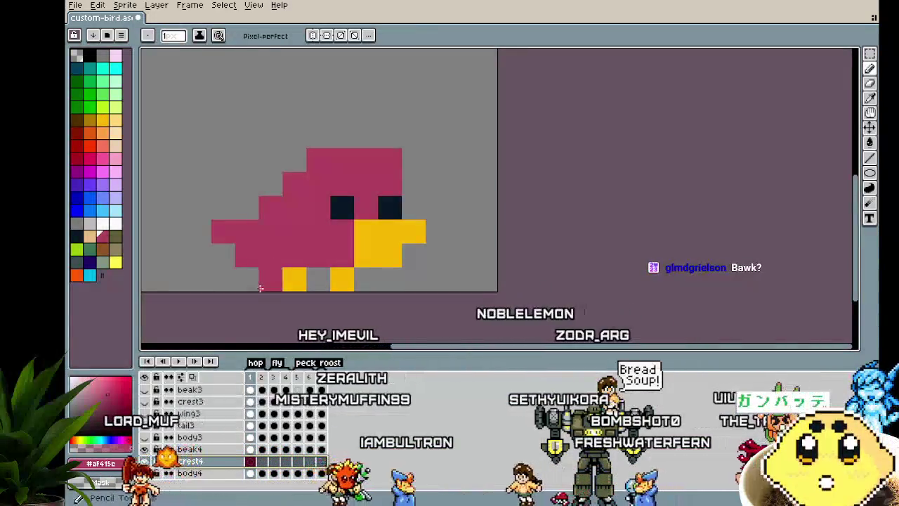
pyautogui.keyDown('alt'); pyautogui.click(380, 246); pyautogui.keyUp('alt')
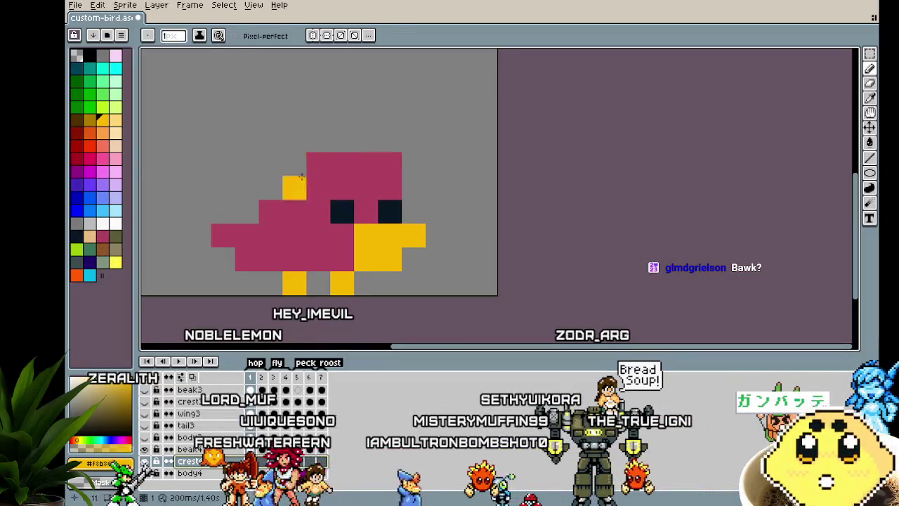
pyautogui.keyDown('alt'); pyautogui.click(316, 195); pyautogui.keyUp('alt')
pyautogui.click(361, 134)
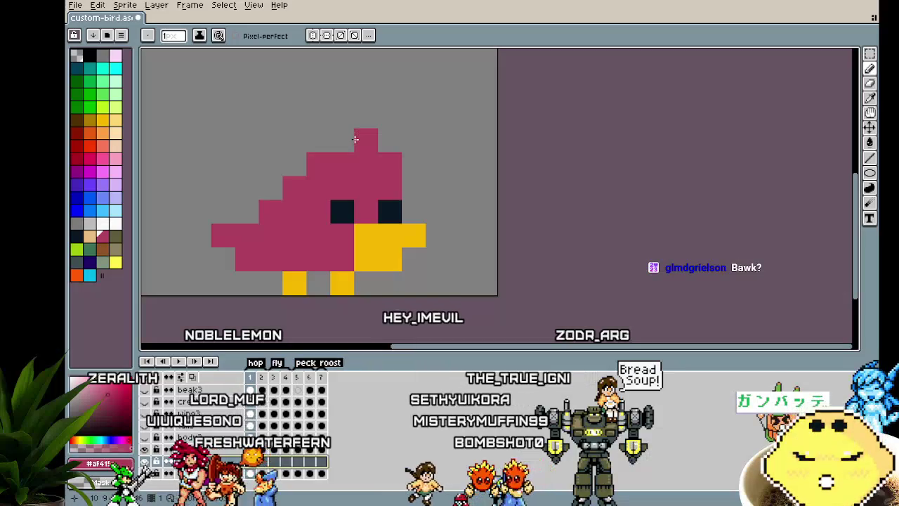
# Step: Reposition the crest pixel, stack a second one on top, and fill in the crest's left side
pyautogui.hotkey('ctrl', 'z')
pyautogui.click(350, 142)
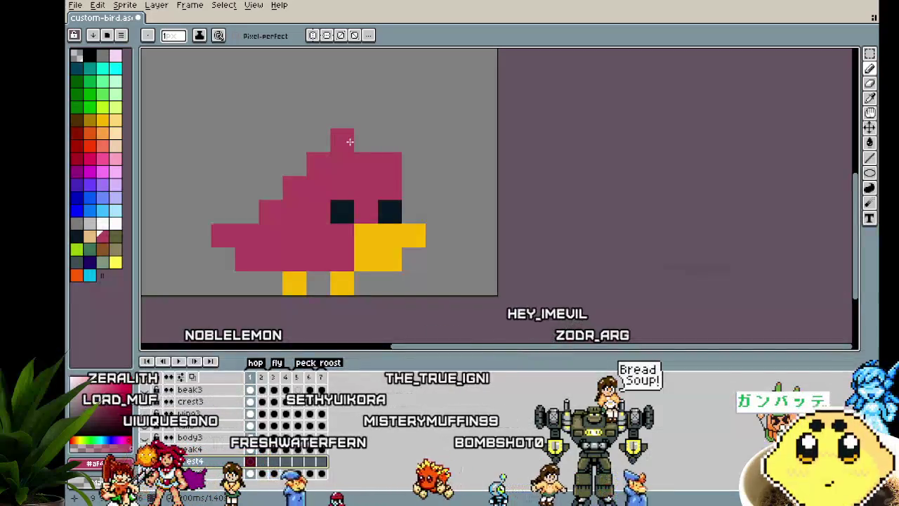
pyautogui.hotkey('ctrl', 'z')
pyautogui.click(359, 142)
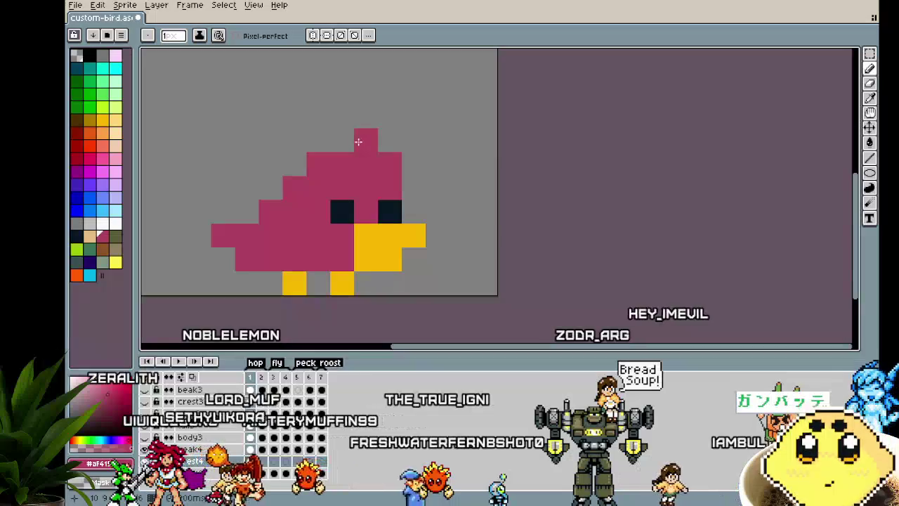
pyautogui.click(359, 124)
pyautogui.click(342, 141)
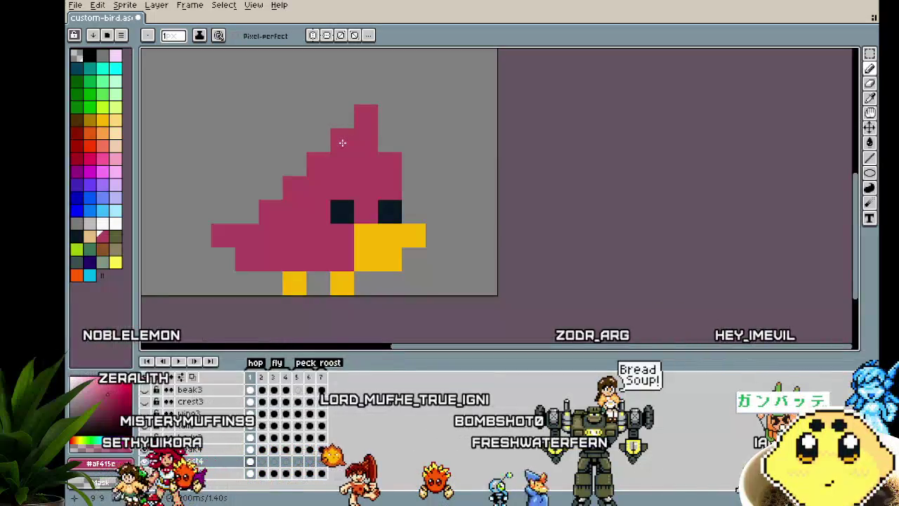
pyautogui.click(383, 112)
pyautogui.hotkey('ctrl', 'z')
pyautogui.hotkey('ctrl', 'z')
pyautogui.hotkey('ctrl', 'z')
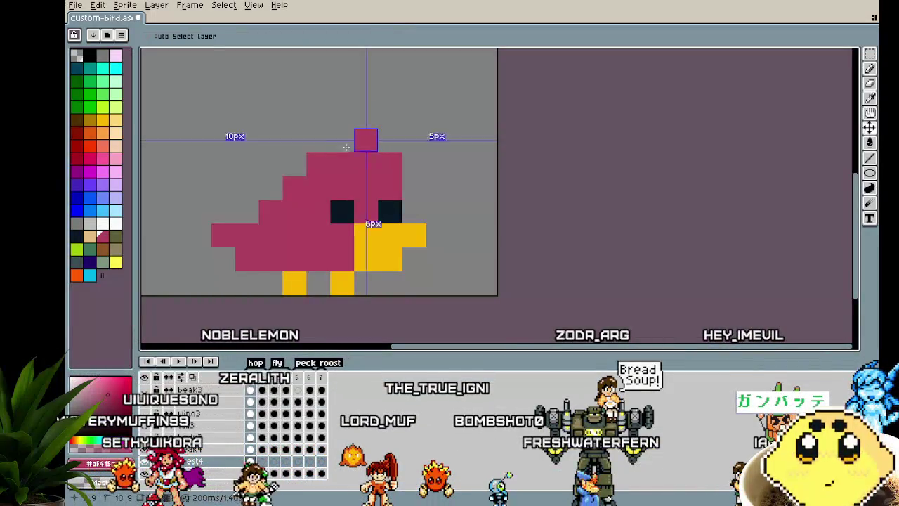
pyautogui.click(342, 135)
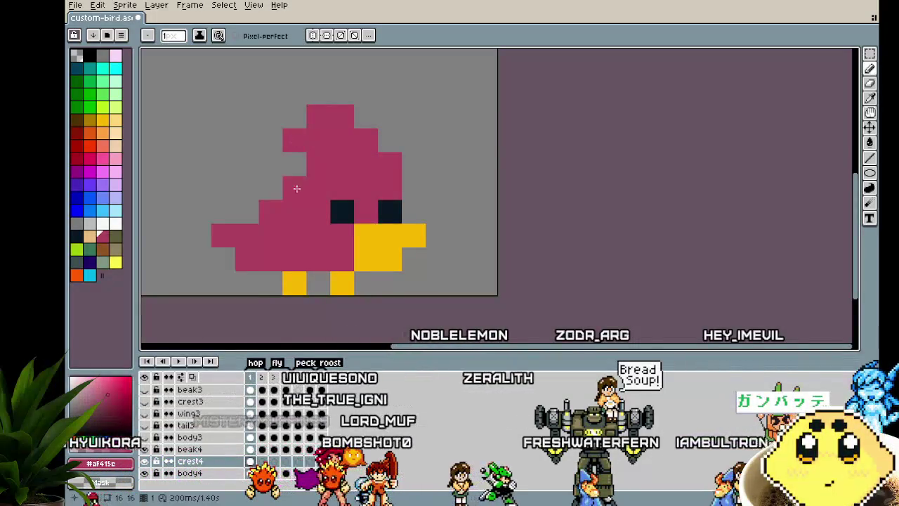
pyautogui.scroll(-3, 248, 306)
pyautogui.scroll(1, 243, 315)
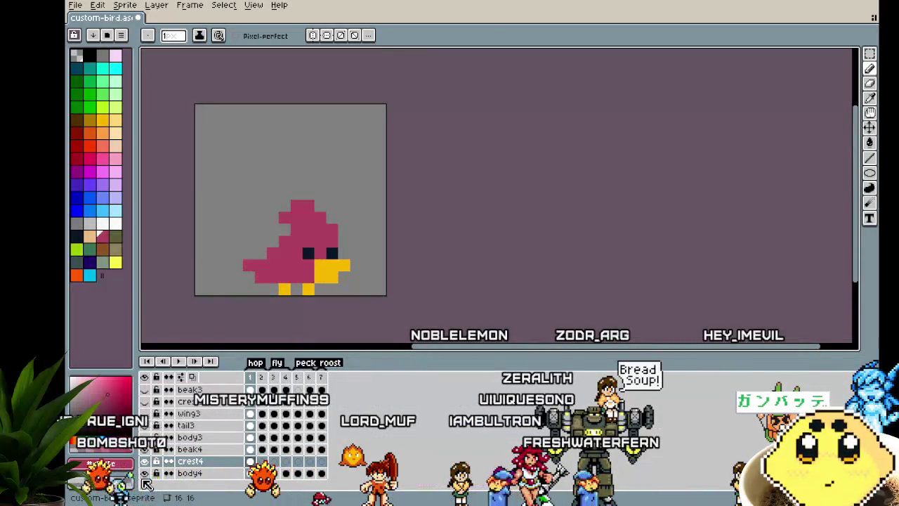
# Step: Hide the other layers and select the crimson crest in frame 1 for copying
pyautogui.click(146, 484)
pyautogui.click(284, 253)
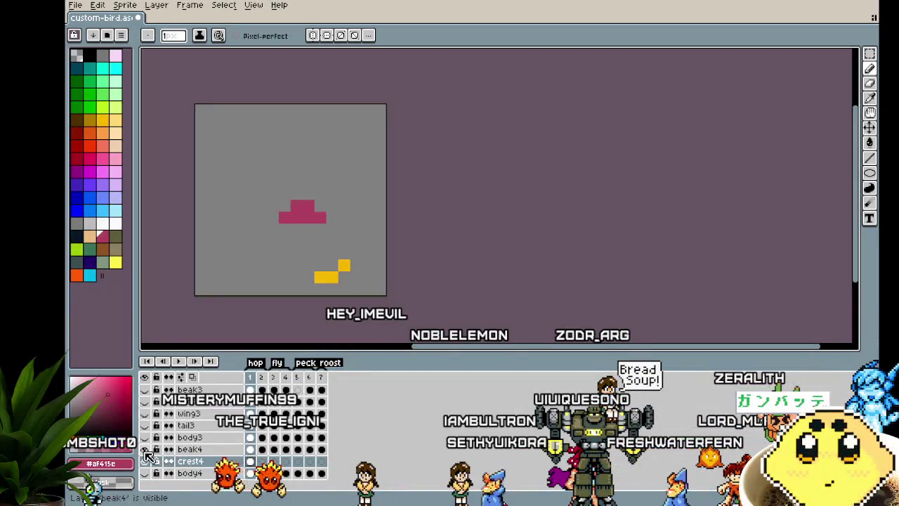
pyautogui.press('m')
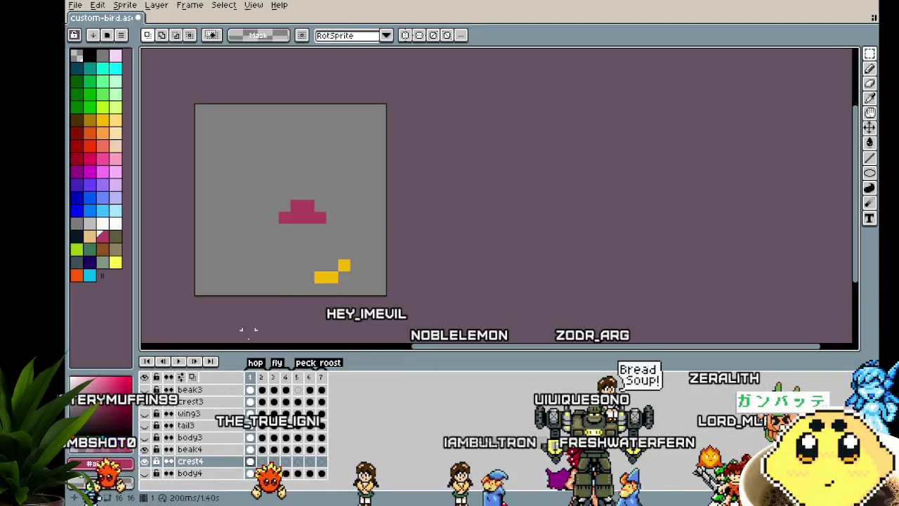
pyautogui.moveTo(265, 186); pyautogui.dragTo(341, 238)
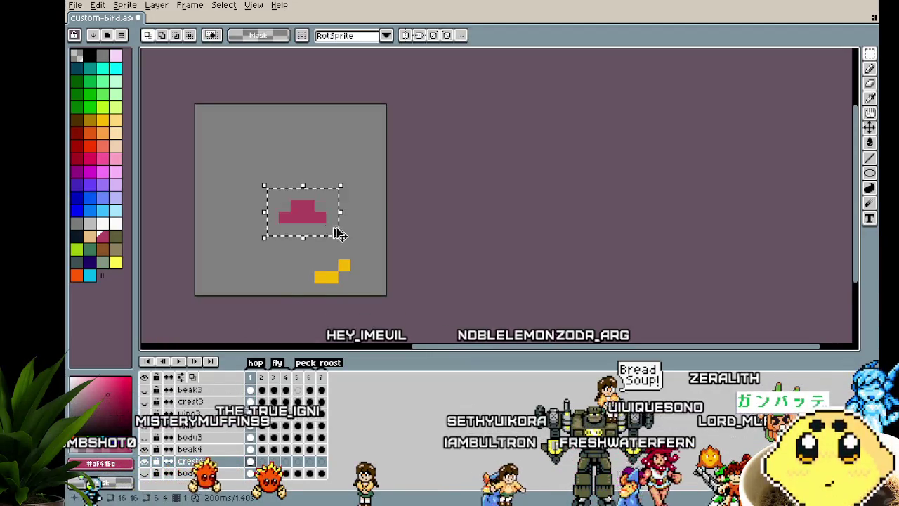
pyautogui.hotkey('ctrl', 'd')
# Step: Paste the crest into frames 2, 3, 4 and 5
pyautogui.click(266, 462)
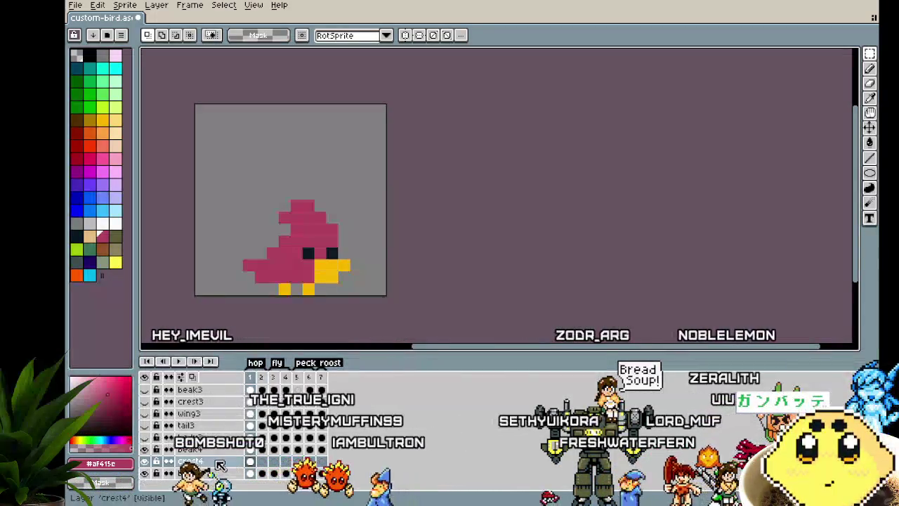
pyautogui.hotkey('ctrl', 'v')
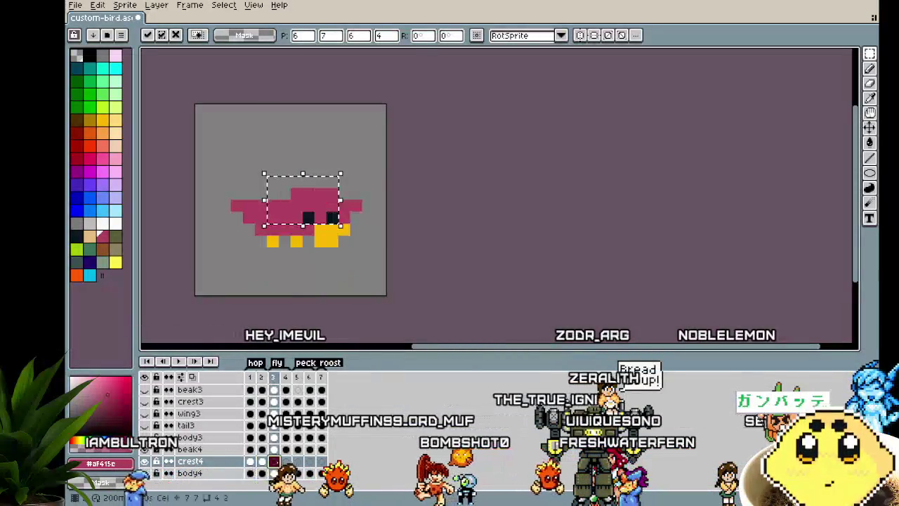
pyautogui.click(274, 461)
pyautogui.hotkey('ctrl', 'v')
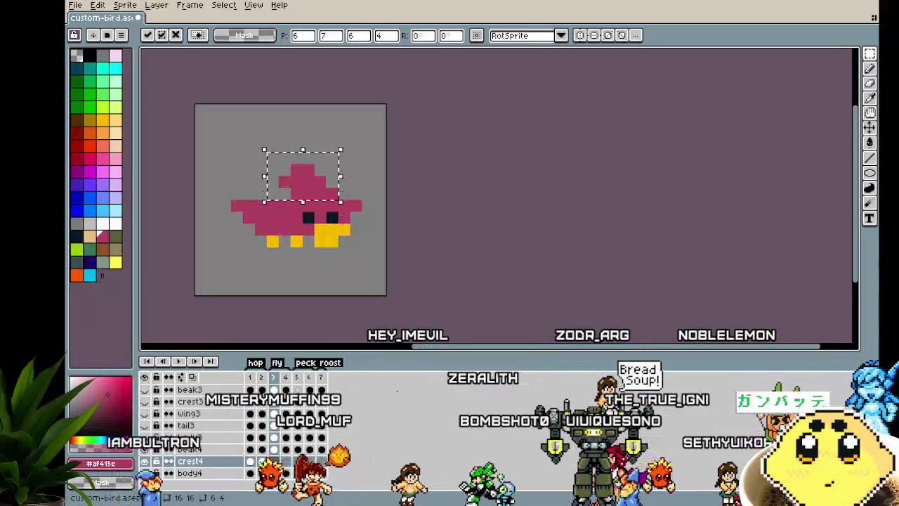
pyautogui.press('.')
pyautogui.hotkey('ctrl', 'v')
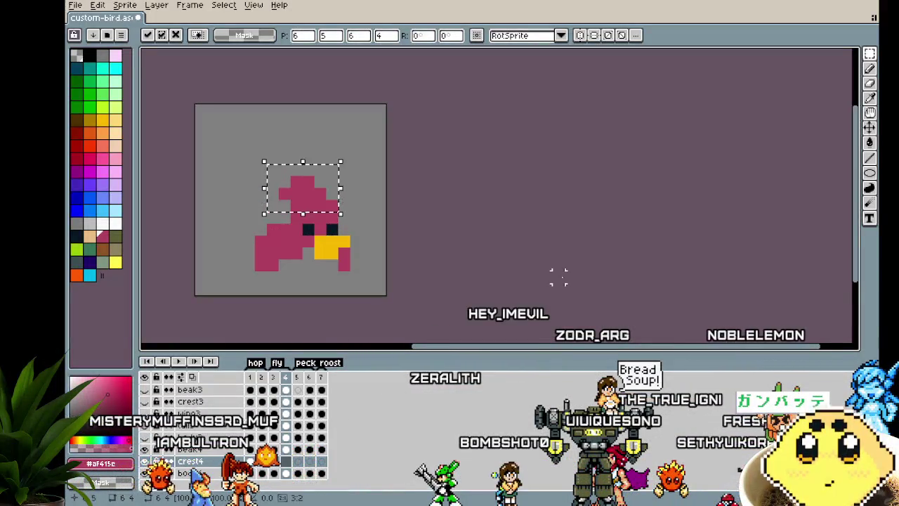
pyautogui.press('.')
pyautogui.hotkey('ctrl', 'v')
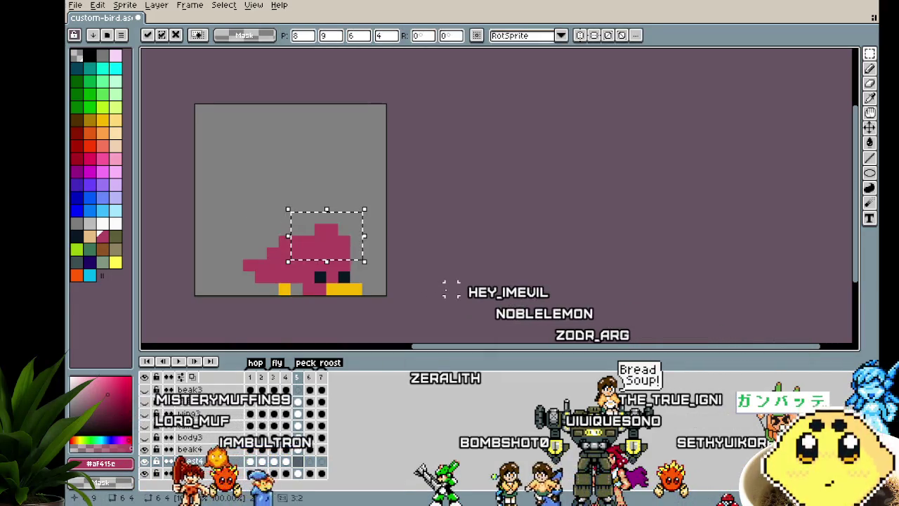
# Step: Nudge the pasted crest one pixel into place and hide the body4 layer
pyautogui.press('Down')
pyautogui.press('Left')
pyautogui.press('Right')
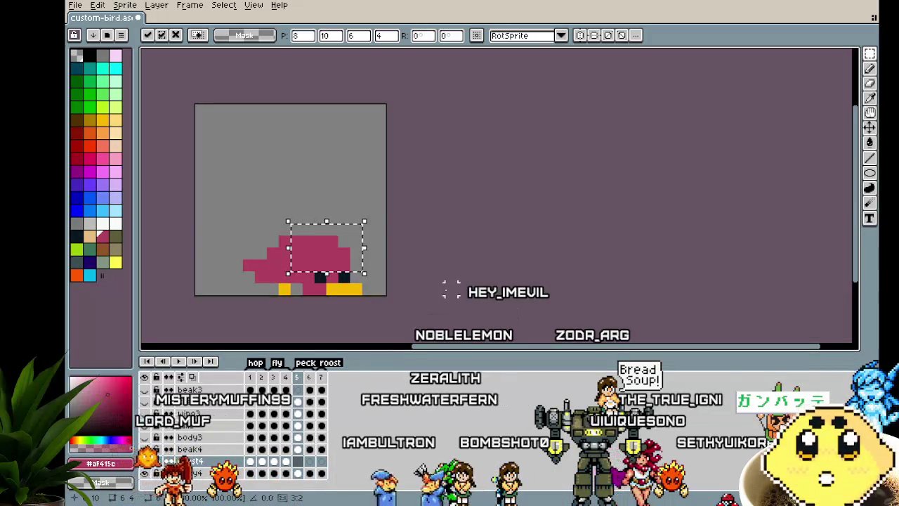
pyautogui.press('Up')
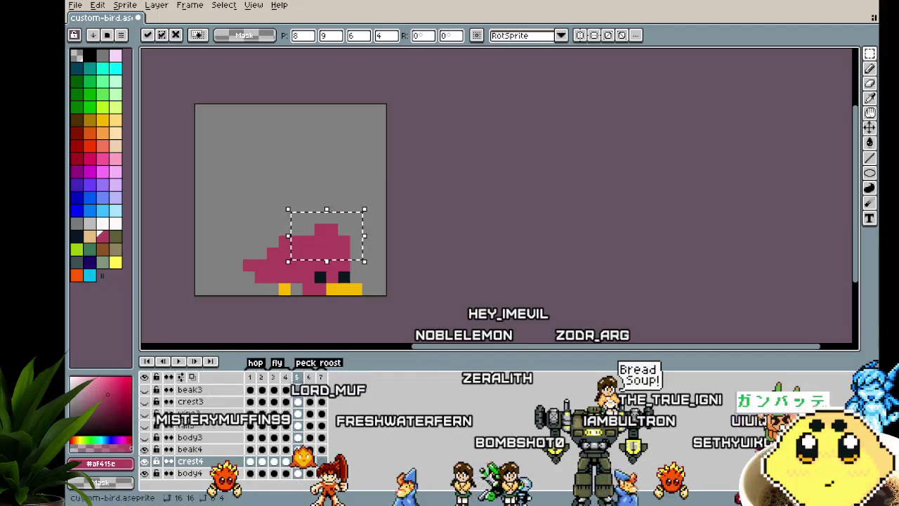
pyautogui.click(145, 474)
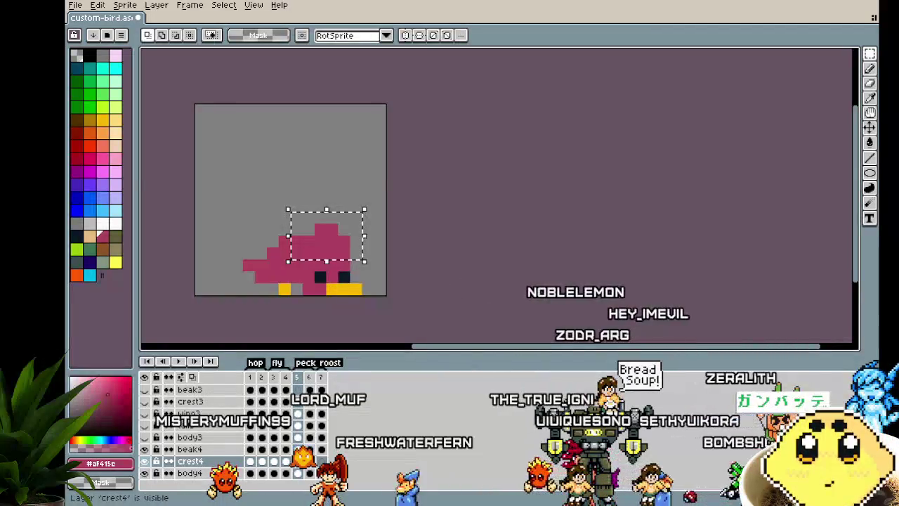
pyautogui.scroll(3, 151, 464)
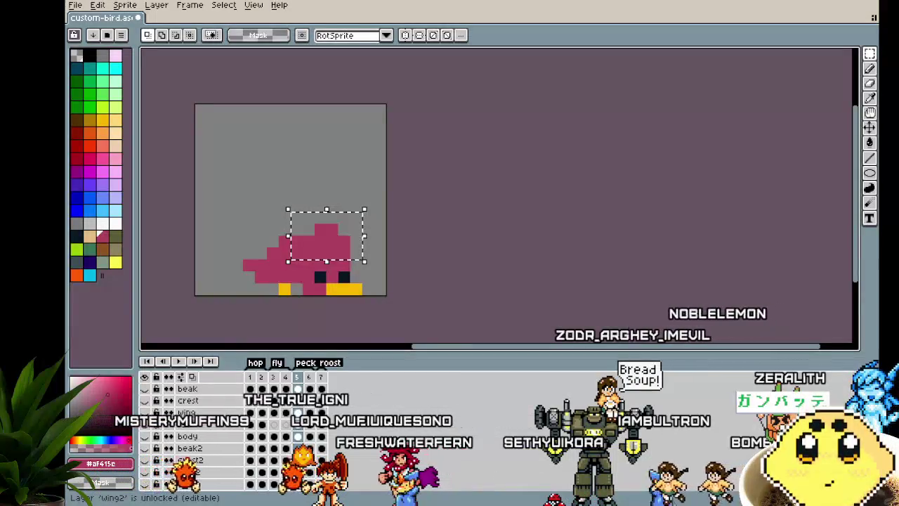
pyautogui.scroll(-1, 151, 464)
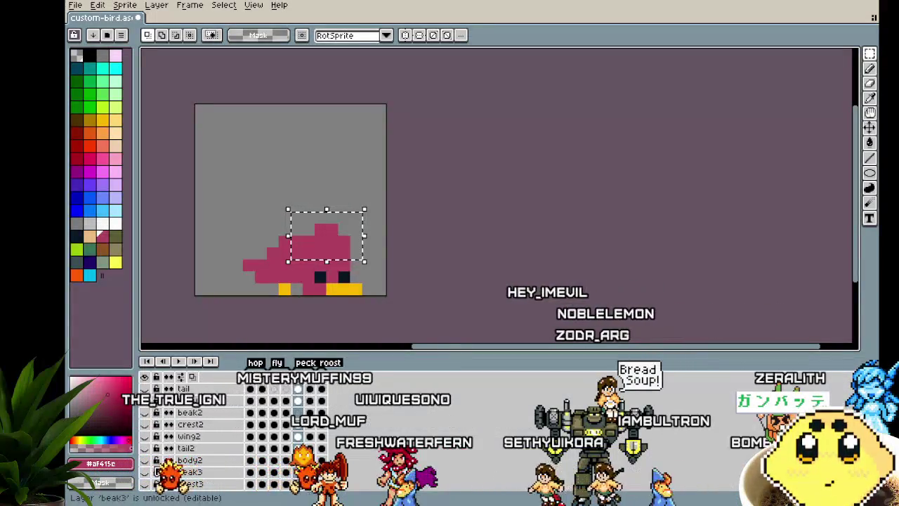
# Step: Hide body2, select the crest4 frames and move the crest down onto the head
pyautogui.click(145, 460)
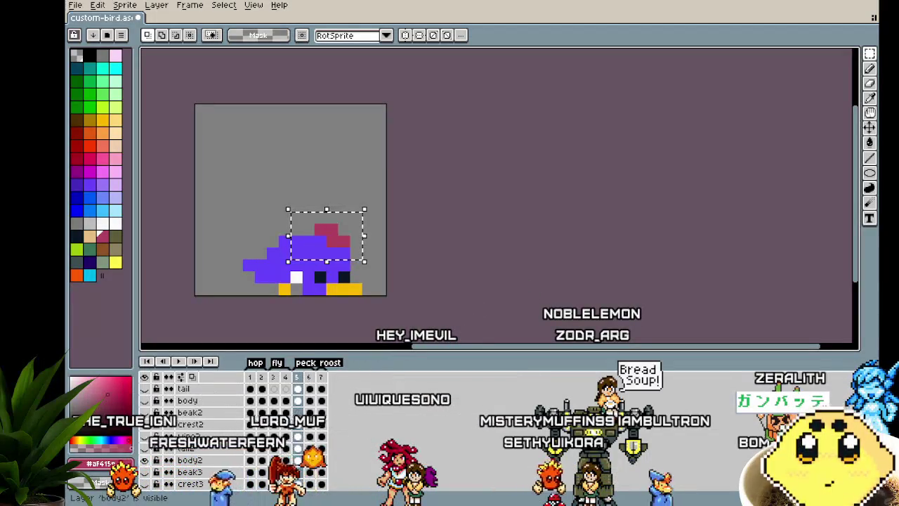
pyautogui.scroll(-1, 422, 318)
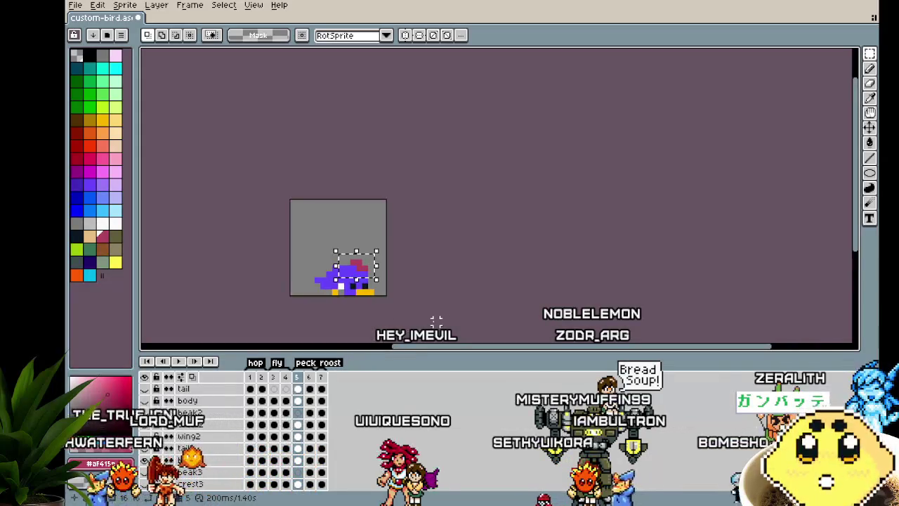
pyautogui.scroll(1, 426, 302)
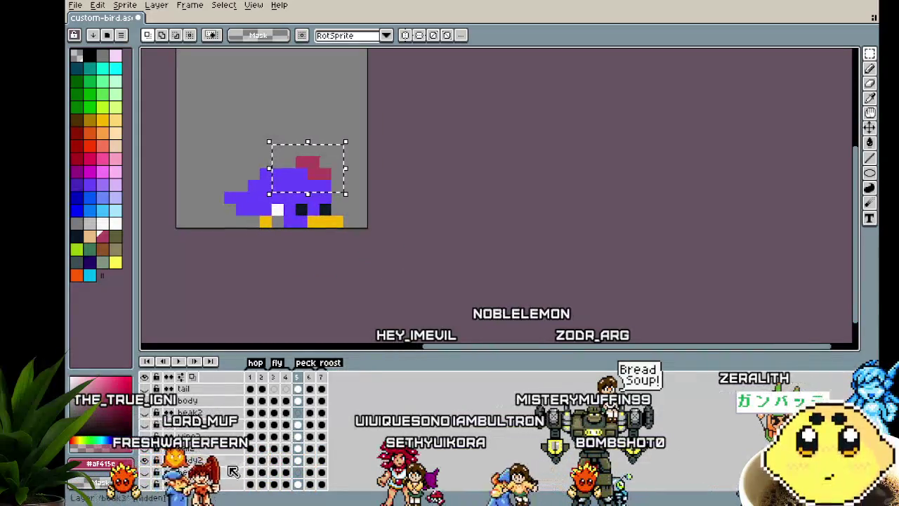
pyautogui.moveTo(189, 461)
pyautogui.mouseDown()
pyautogui.moveTo(227, 503)
pyautogui.moveTo(231, 486)
pyautogui.mouseUp()
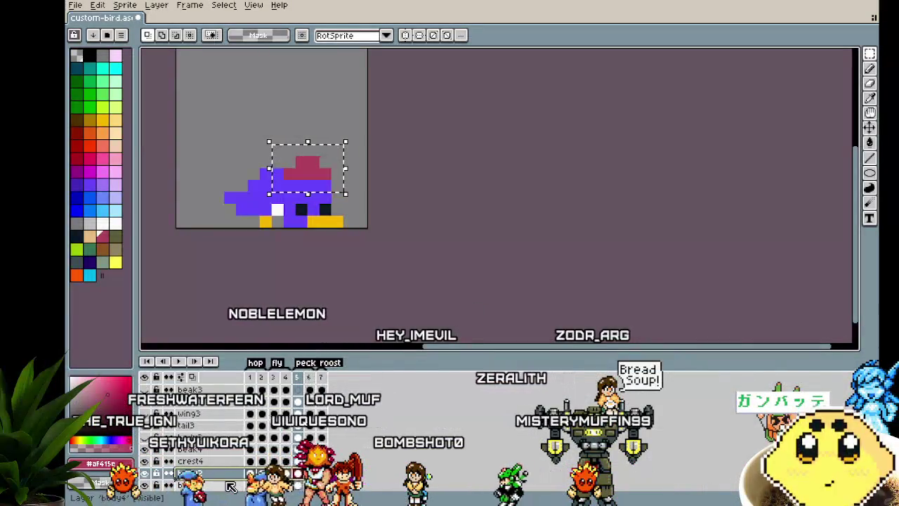
pyautogui.moveTo(337, 180)
pyautogui.mouseDown()
pyautogui.moveTo(341, 135)
pyautogui.moveTo(341, 183)
pyautogui.mouseUp()
pyautogui.press('Return')
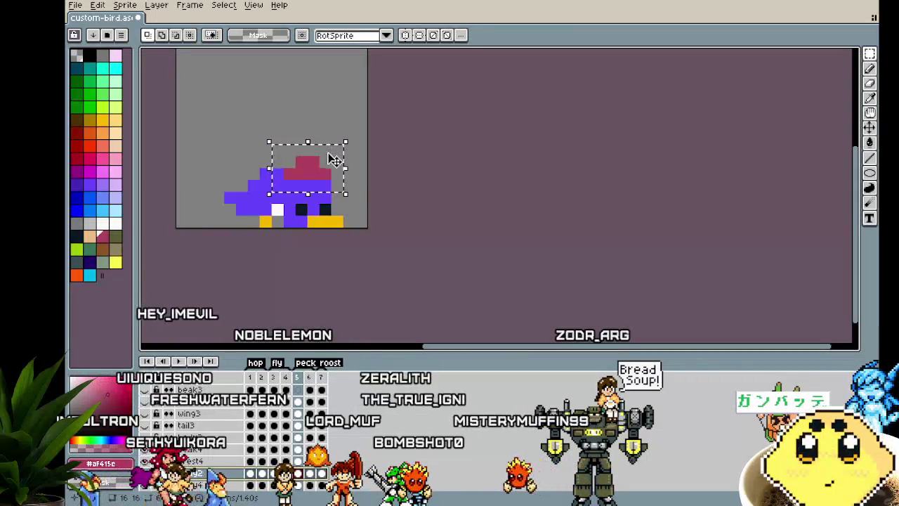
# Step: Select the crest area above the head and paste the crest into this frame
pyautogui.scroll(-1, 268, 470)
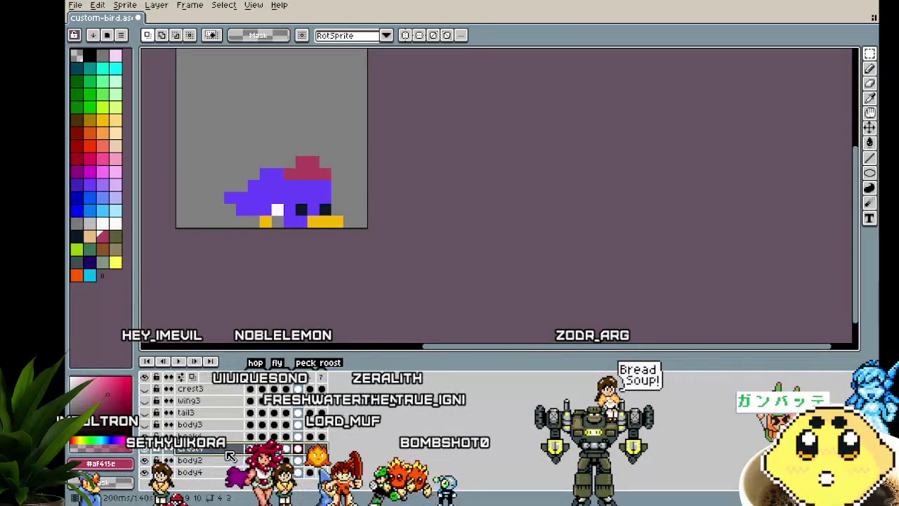
pyautogui.moveTo(270, 131)
pyautogui.mouseDown()
pyautogui.moveTo(366, 194)
pyautogui.moveTo(344, 196)
pyautogui.mouseUp()
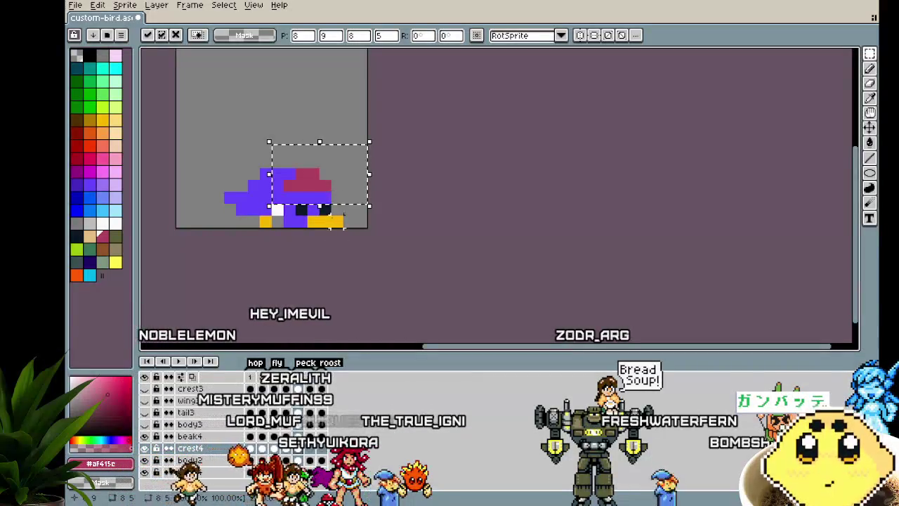
pyautogui.click(321, 275)
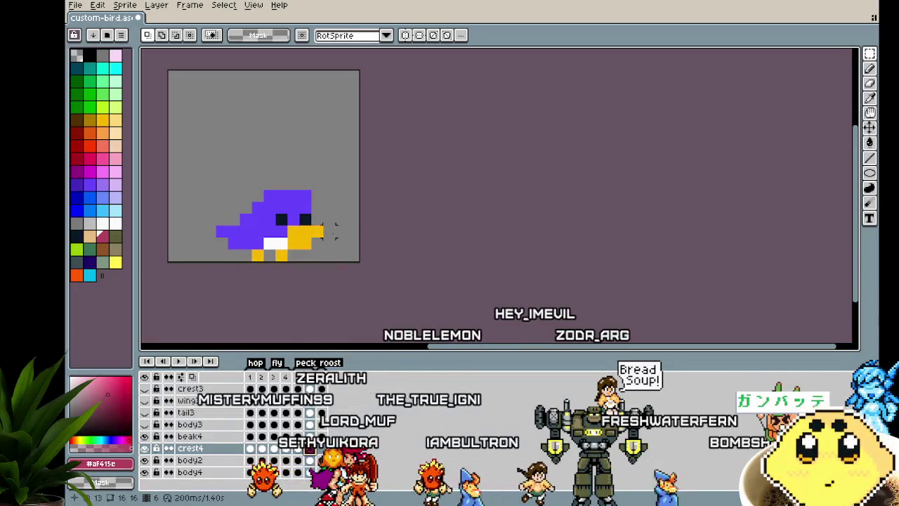
pyautogui.hotkey('ctrl', 'v')
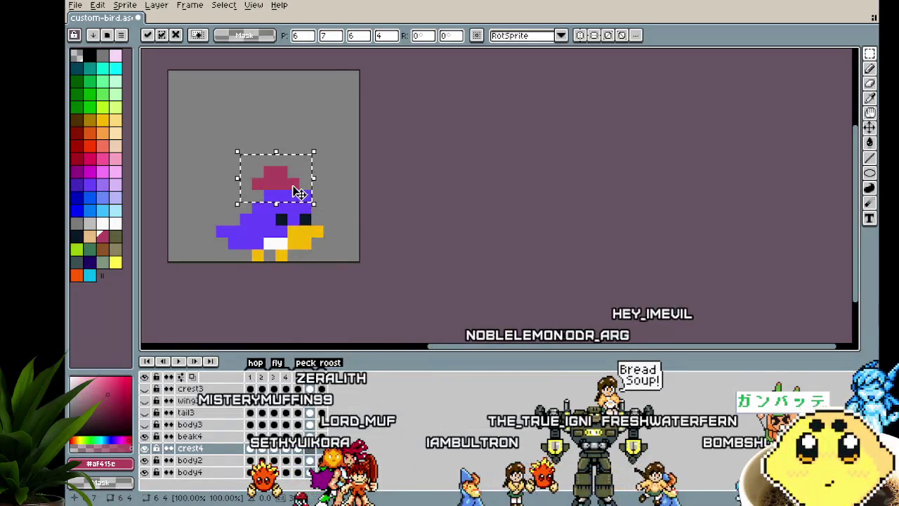
pyautogui.click(344, 228)
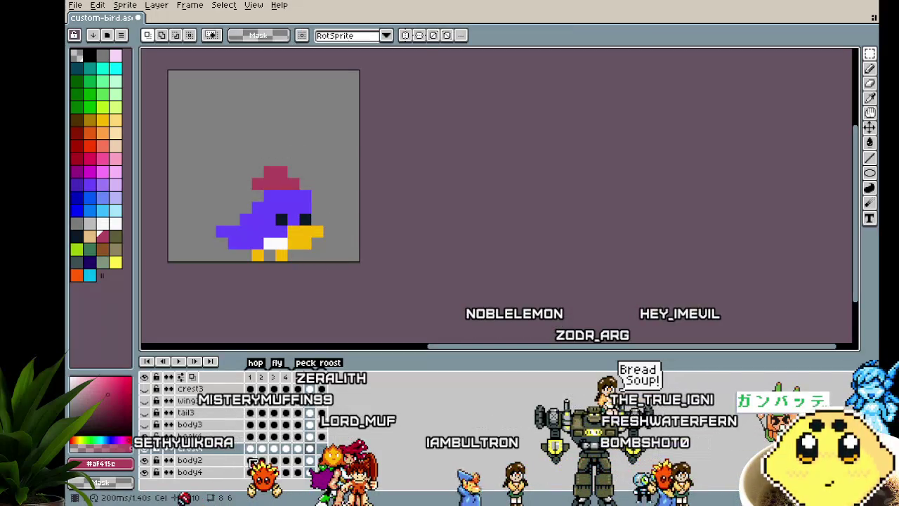
# Step: Paste the crest onto the bird's head in frame 6 and play the animation
pyautogui.moveTo(309, 388); pyautogui.dragTo(313, 462)
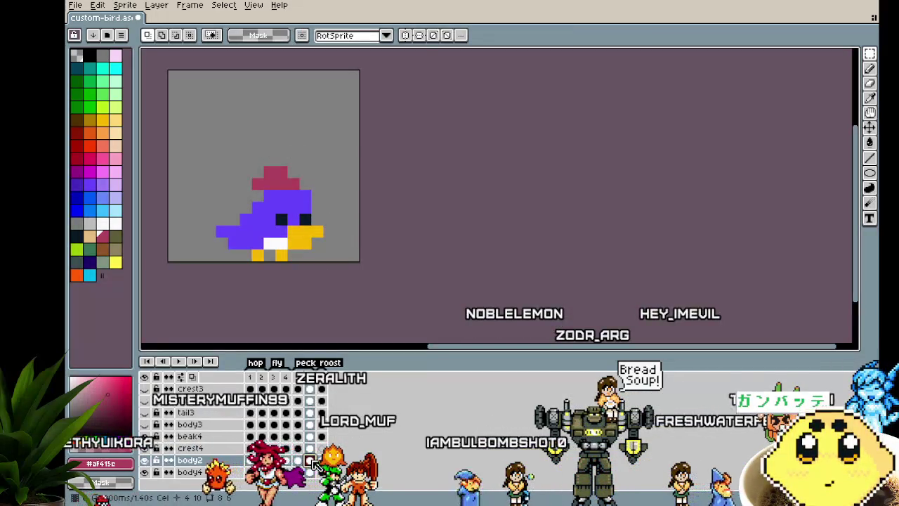
pyautogui.click(313, 448)
pyautogui.hotkey('ctrl', 'v')
pyautogui.moveTo(305, 188)
pyautogui.mouseDown()
pyautogui.moveTo(304, 213)
pyautogui.moveTo(314, 197)
pyautogui.moveTo(302, 198)
pyautogui.mouseUp()
pyautogui.click(412, 242)
pyautogui.press('Return')
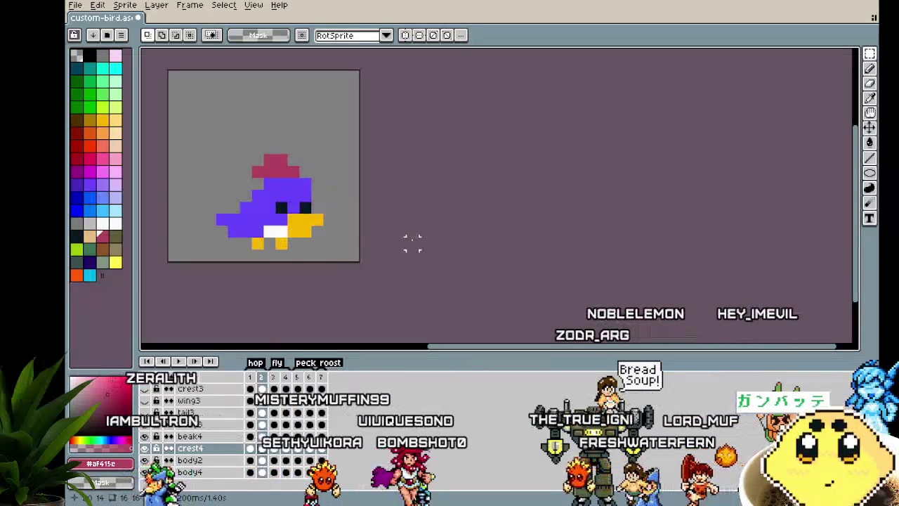
pyautogui.moveTo(389, 243); pyautogui.dragTo(427, 250)
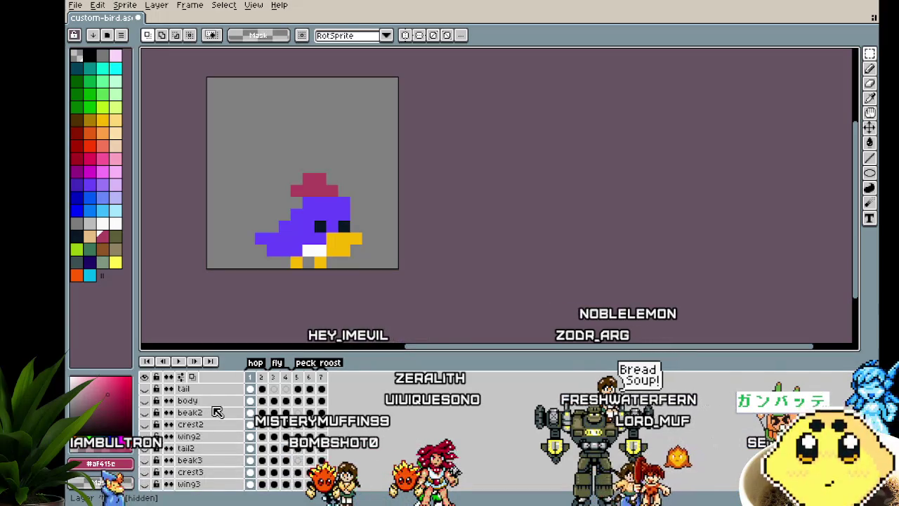
# Step: Hide the white-belly layer and move body3 between body2 and body4
pyautogui.moveTo(213, 442); pyautogui.dragTo(218, 502)
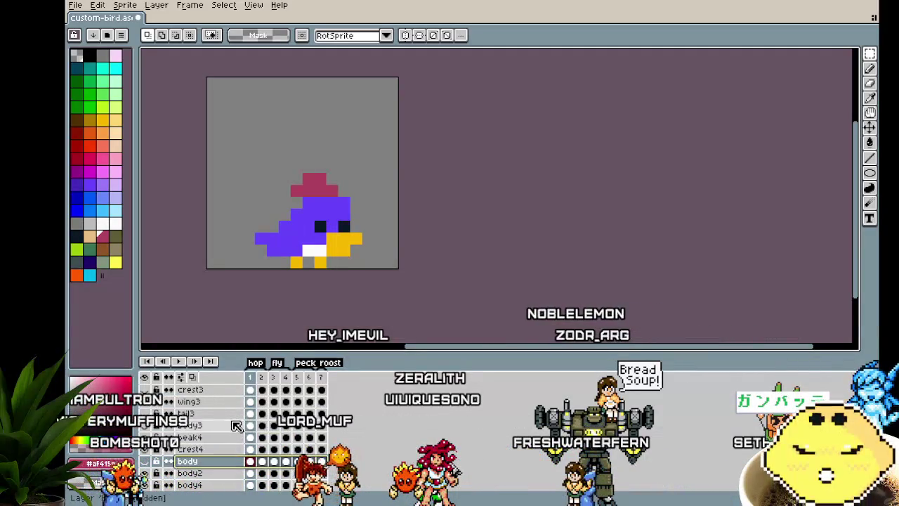
pyautogui.click(145, 457)
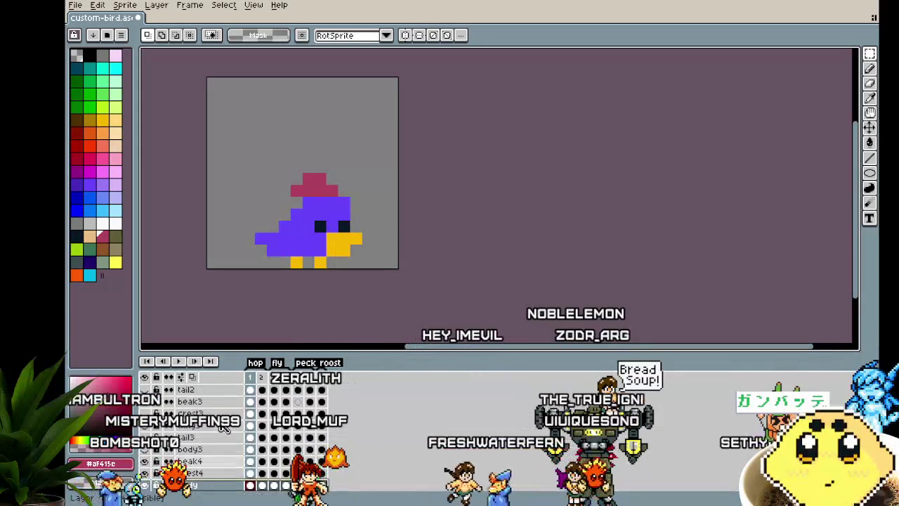
pyautogui.scroll(3, 224, 427)
pyautogui.scroll(-2, 224, 427)
pyautogui.scroll(-2, 223, 427)
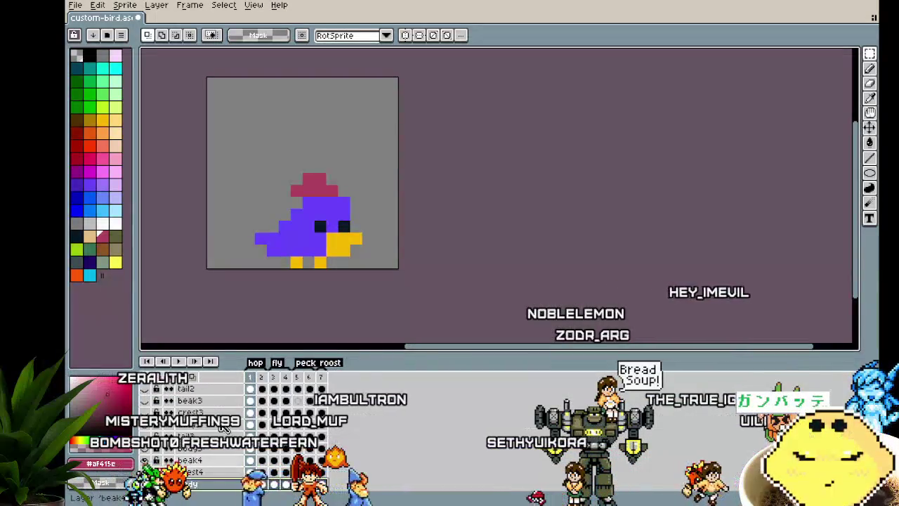
pyautogui.moveTo(221, 465); pyautogui.dragTo(226, 438)
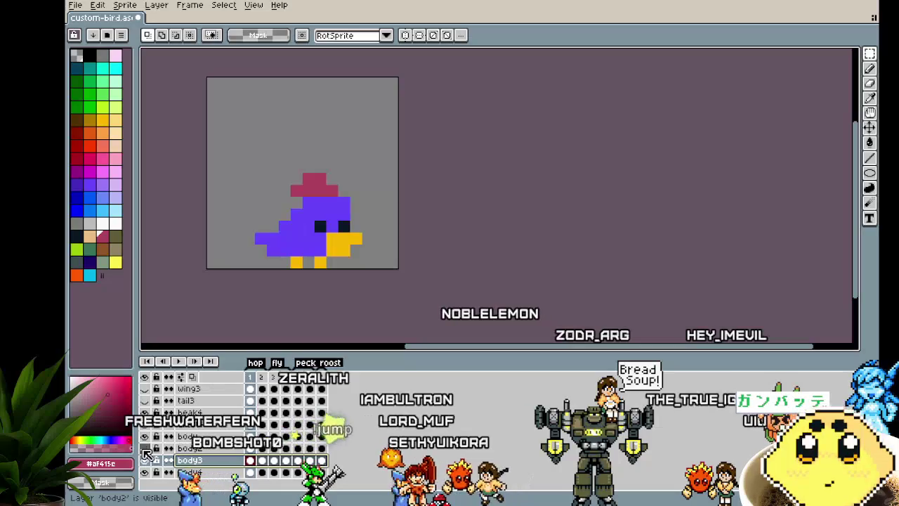
# Step: Toggle body2, body3 and body4 visibility so the purple body shows, viewing frame 2
pyautogui.click(146, 436)
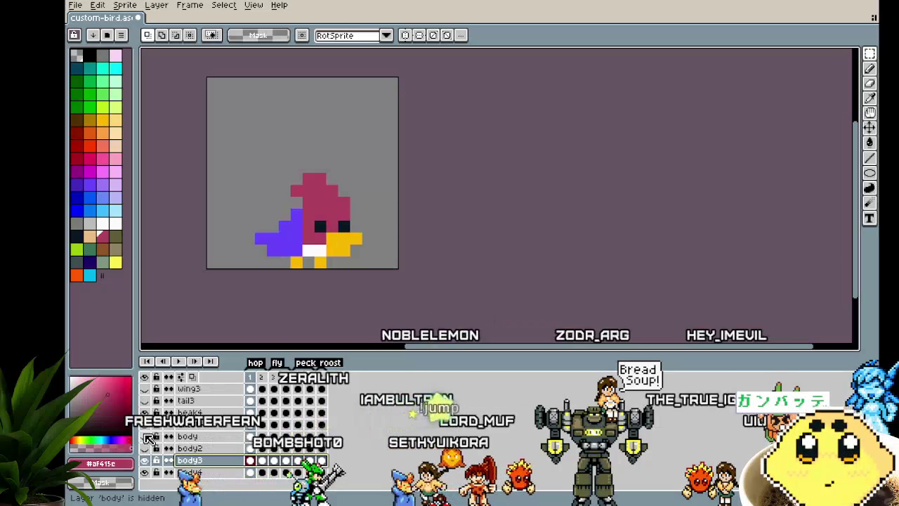
pyautogui.click(145, 472)
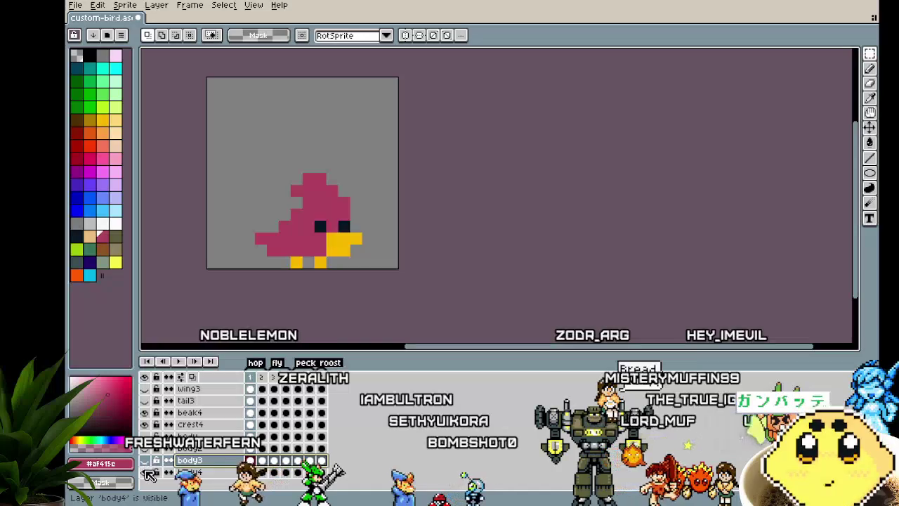
pyautogui.click(146, 460)
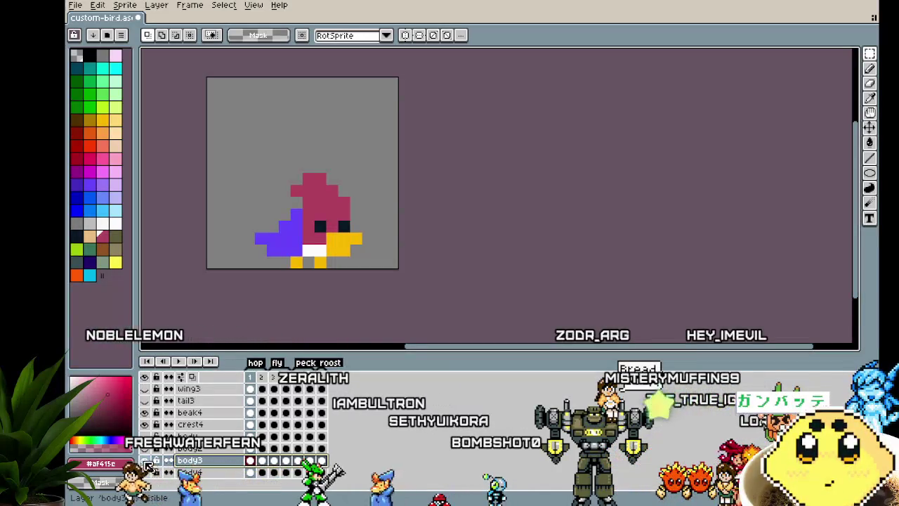
pyautogui.click(146, 461)
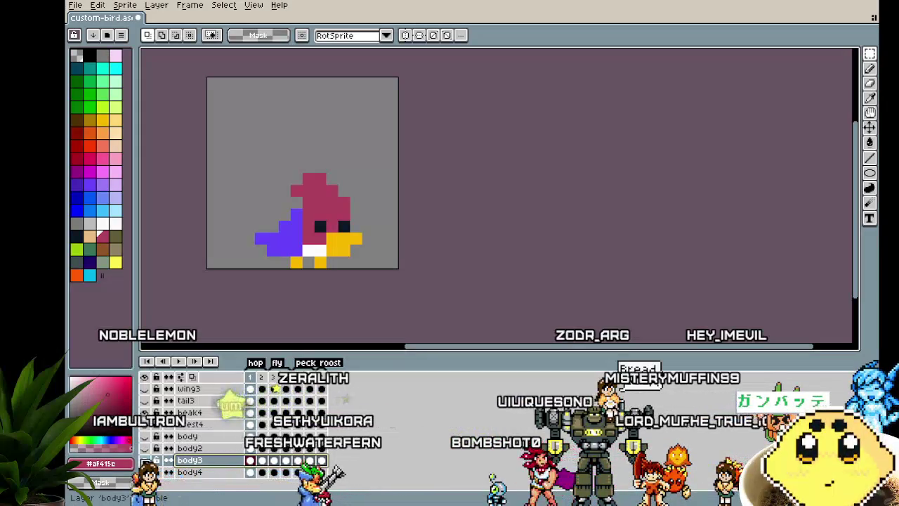
pyautogui.click(145, 460)
pyautogui.click(145, 472)
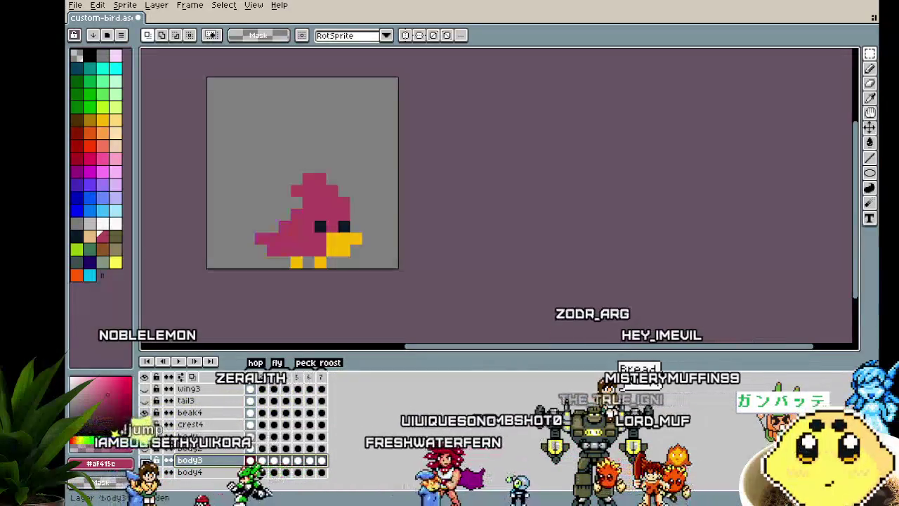
pyautogui.click(146, 460)
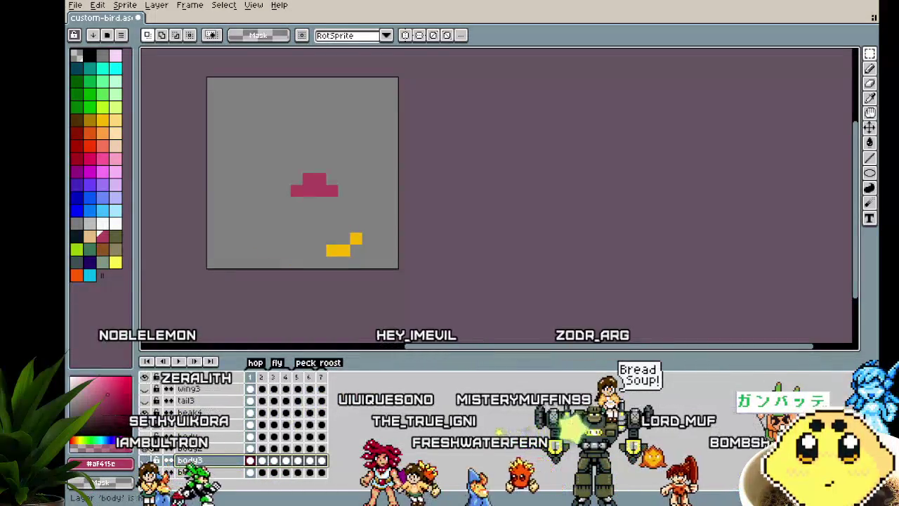
pyautogui.moveTo(284, 310); pyautogui.dragTo(311, 304)
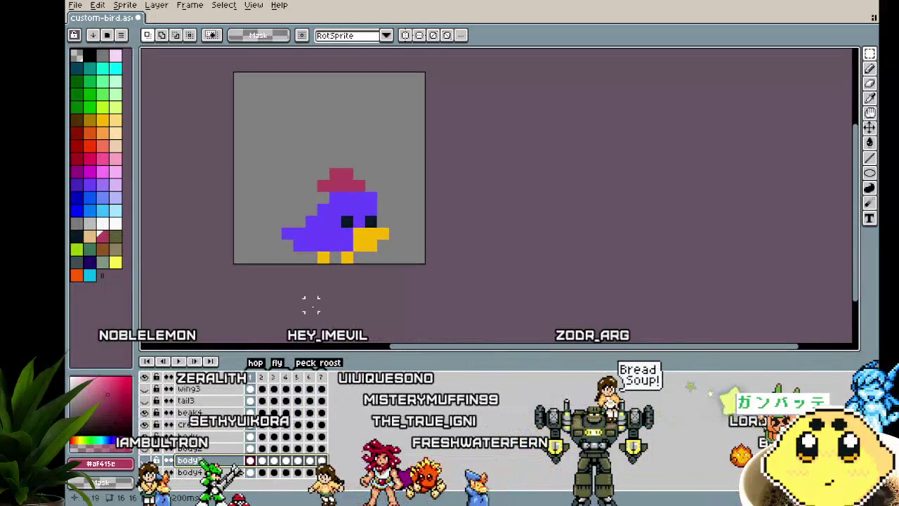
pyautogui.click(260, 437)
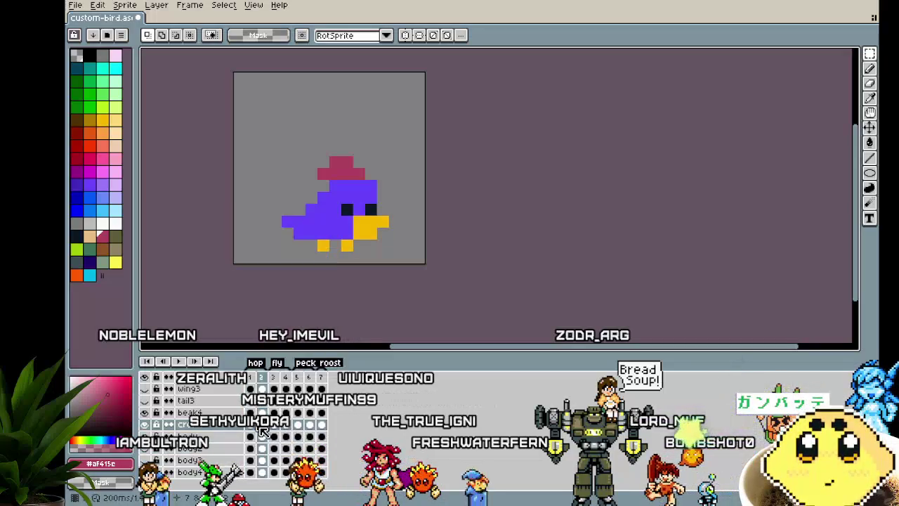
pyautogui.rightClick(186, 437)
# Step: Add a new empty layer and name it wing4
pyautogui.press('Escape')
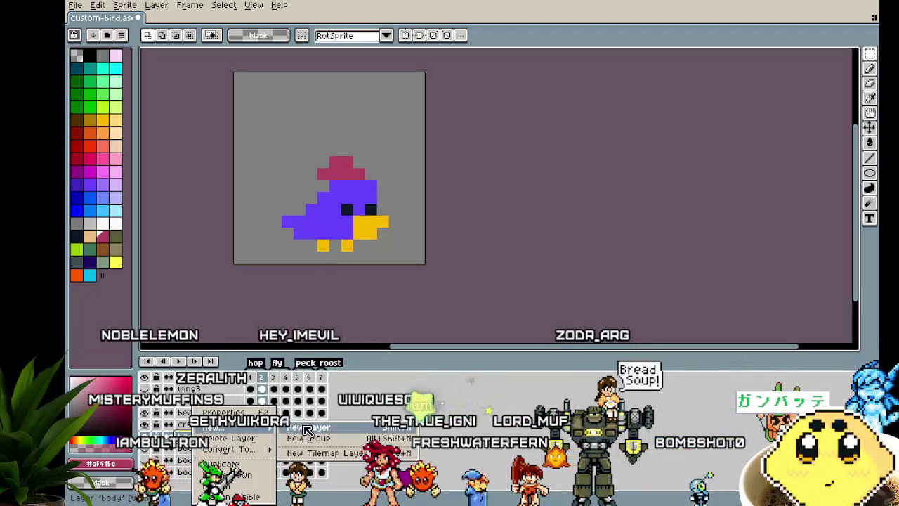
pyautogui.scroll(-1, 210, 436)
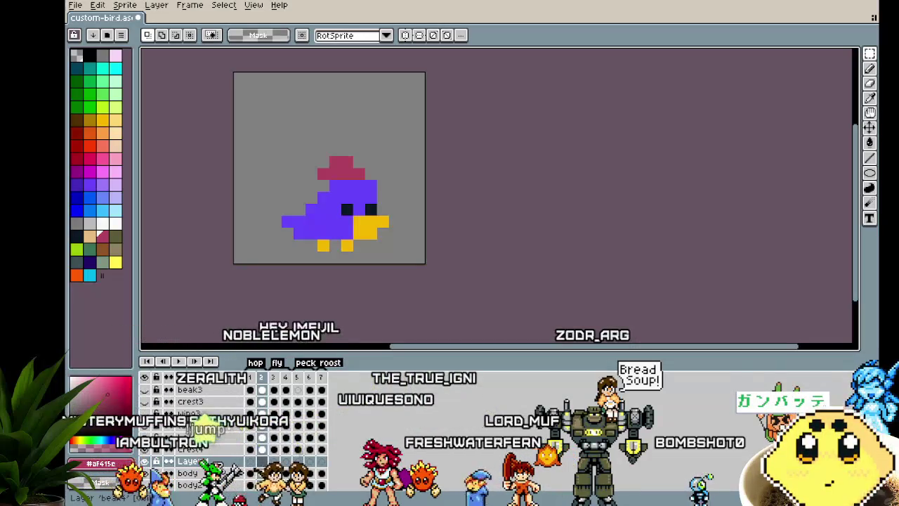
pyautogui.doubleClick(217, 464)
pyautogui.write('wing4')
pyautogui.press('Return')
# Step: Bring the sprite into view on frame 1 with the Pencil tool selected
pyautogui.scroll(1, 358, 250)
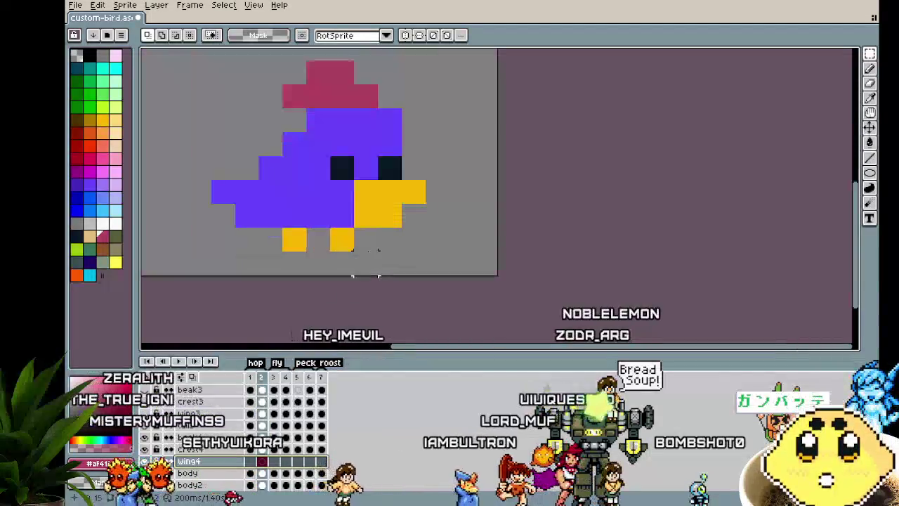
pyautogui.moveTo(357, 251); pyautogui.dragTo(277, 315)
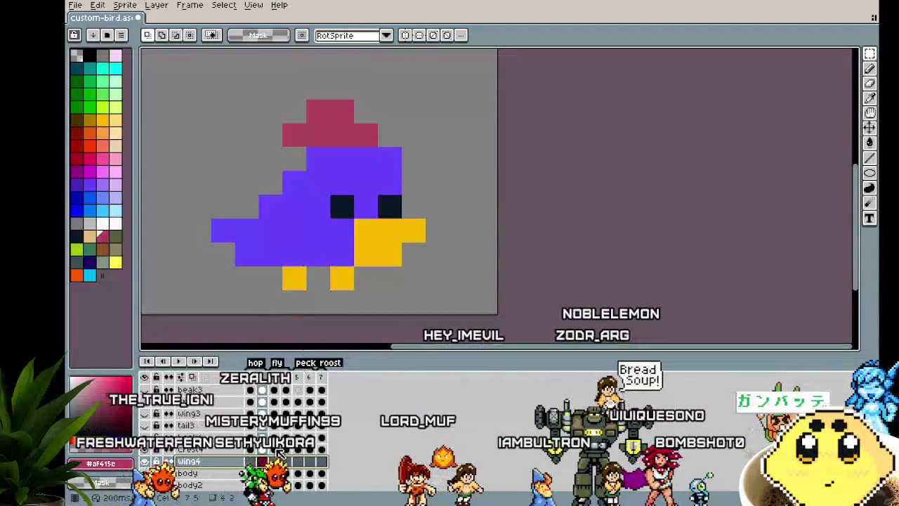
pyautogui.press('Left')
pyautogui.press('b')
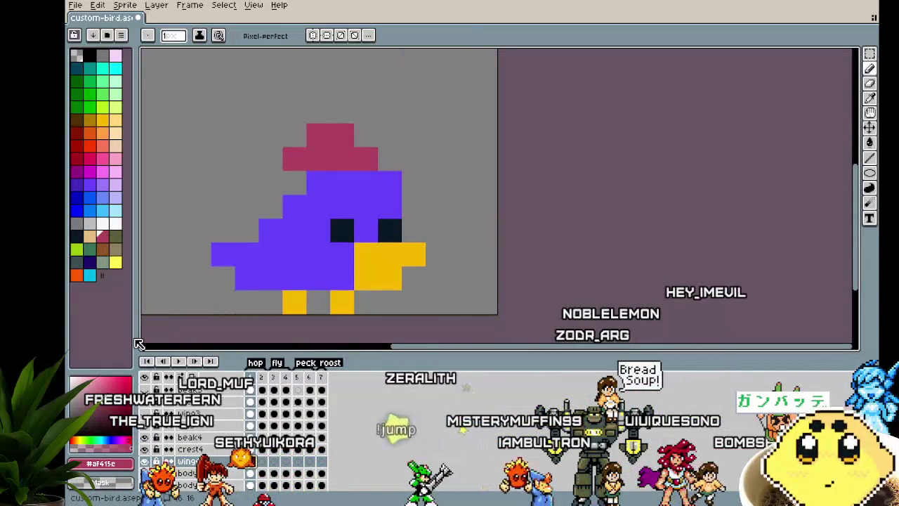
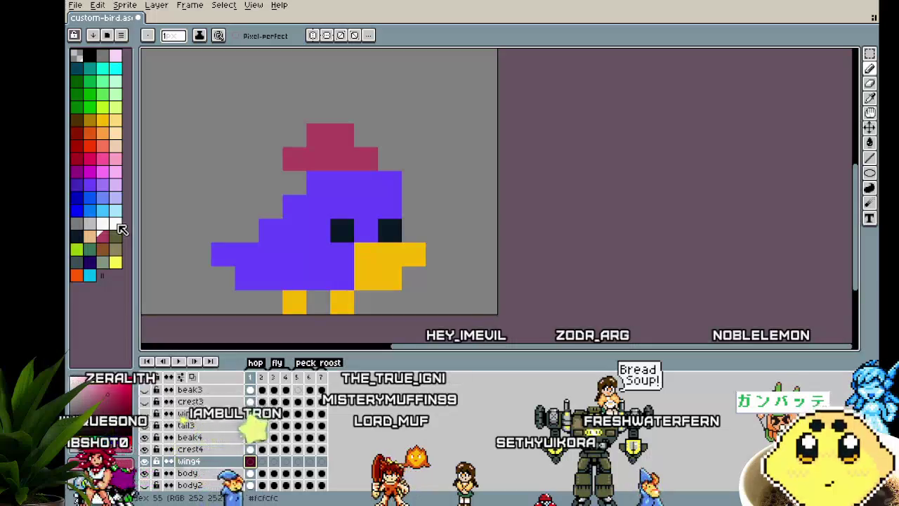
# Step: Draw a small dark wing on the wing4 layer in frame 1
pyautogui.moveTo(267, 254); pyautogui.dragTo(288, 260)
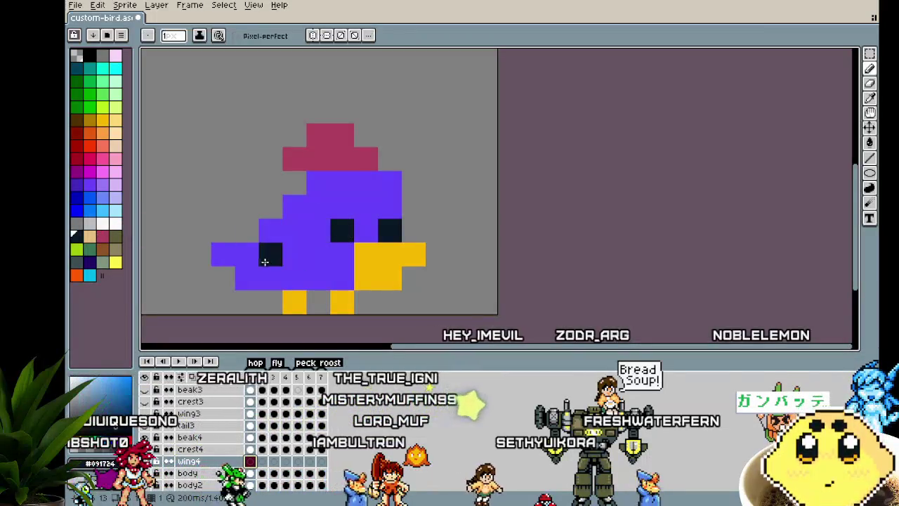
pyautogui.click(240, 153)
pyautogui.press('Right')
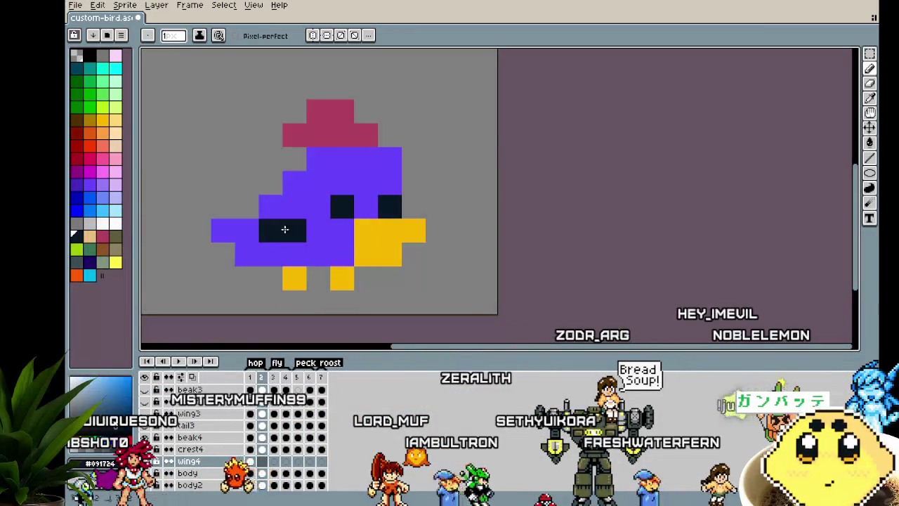
pyautogui.press('Right')
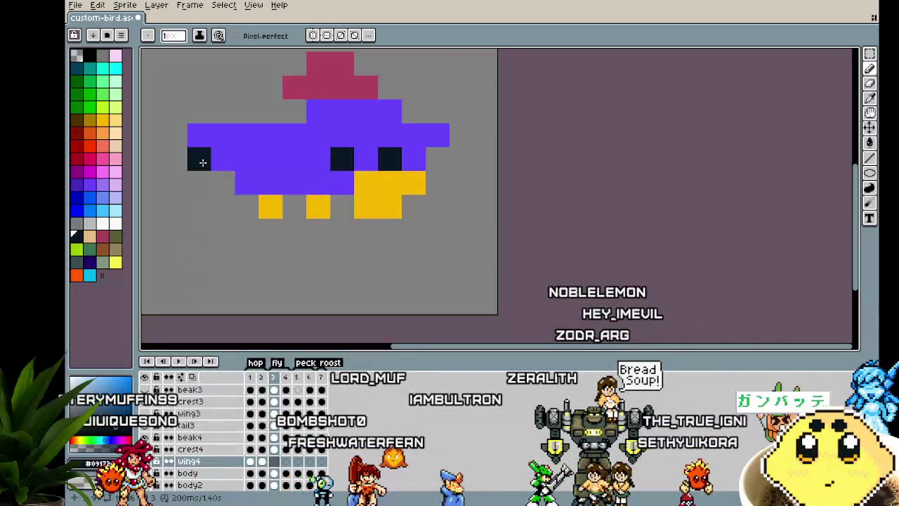
# Step: Paint dark wingtips in frame 3, undoing a misplaced pixel, plus a lower-left wing pixel in frame 4
pyautogui.click(199, 135)
pyautogui.click(223, 149)
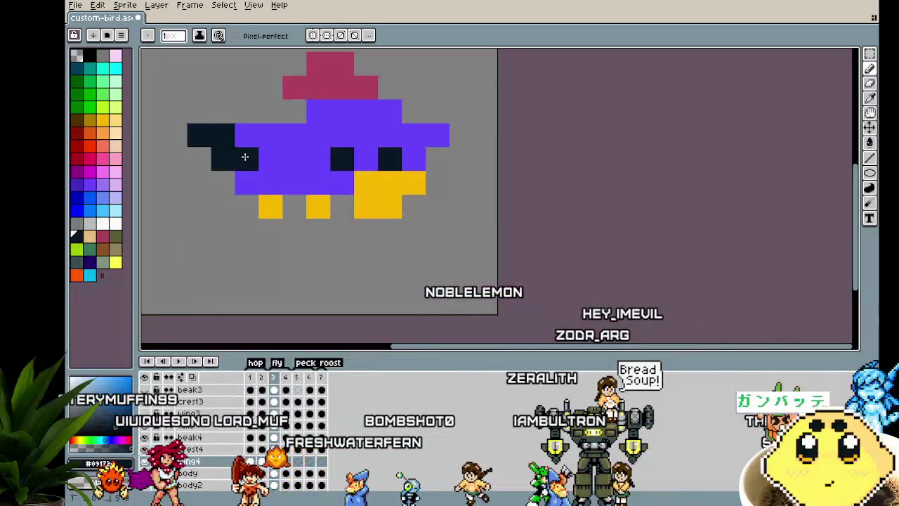
pyautogui.hotkey('ctrl', 'z')
pyautogui.press('b')
pyautogui.click(199, 135)
pyautogui.click(222, 159)
pyautogui.click(437, 135)
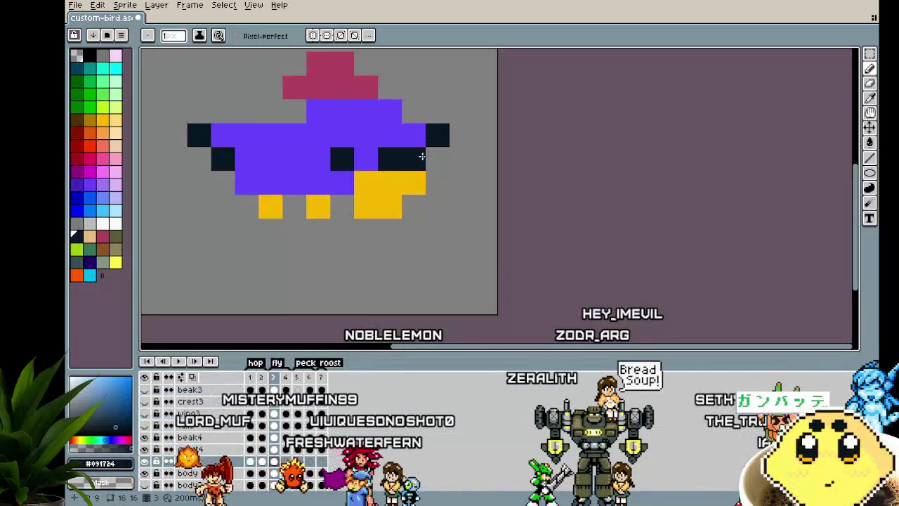
pyautogui.click(243, 247)
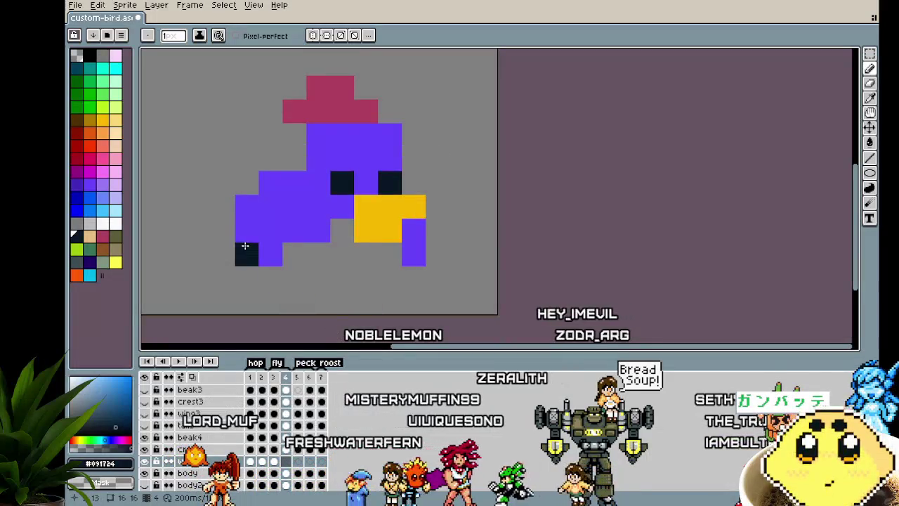
pyautogui.scroll(-3, 241, 244)
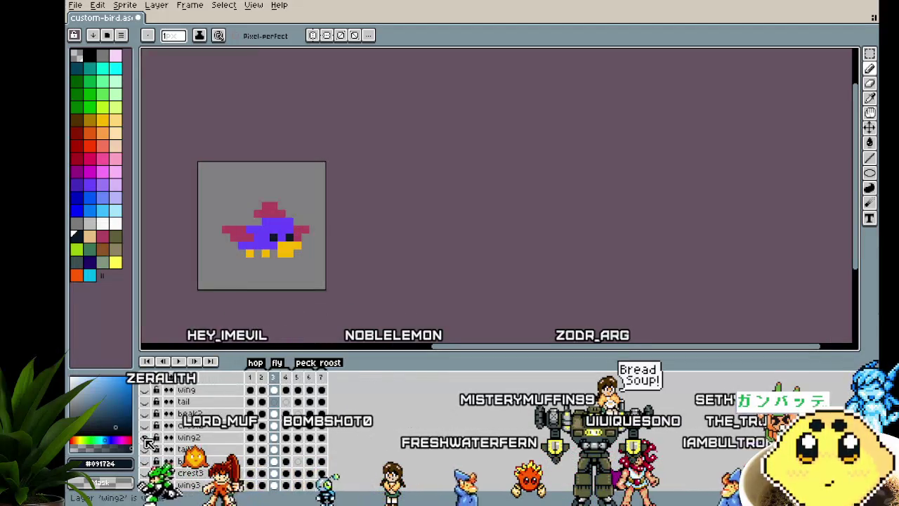
# Step: Hide the wing2 and wing layers and undo the stray dark pixel beside the eye
pyautogui.click(147, 439)
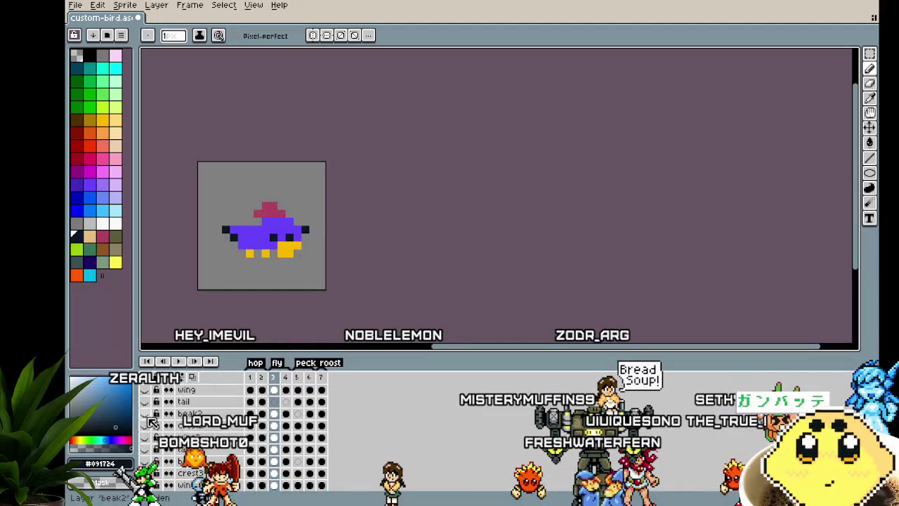
pyautogui.click(150, 392)
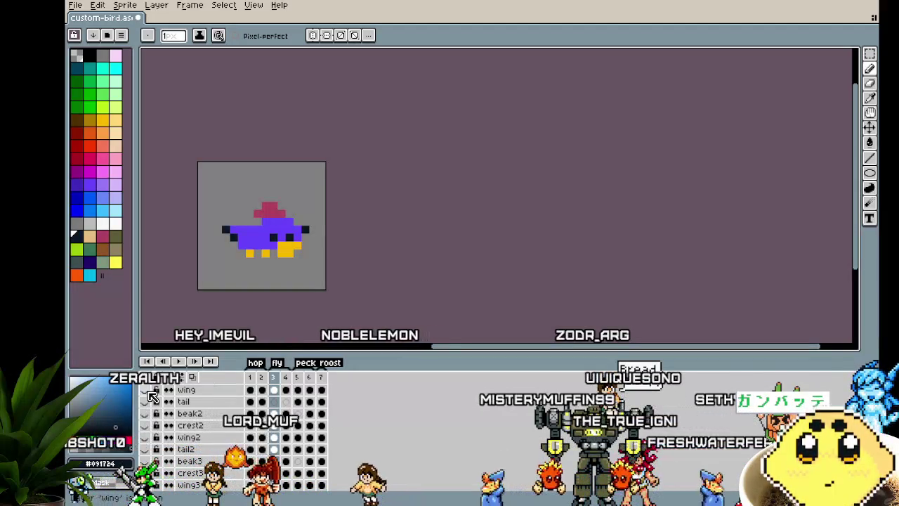
pyautogui.scroll(5, 306, 253)
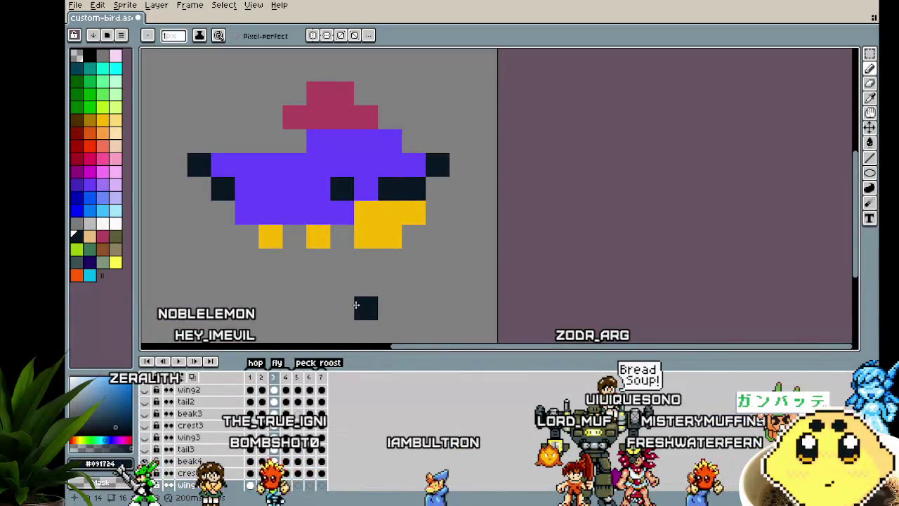
pyautogui.hotkey('ctrl', 'z')
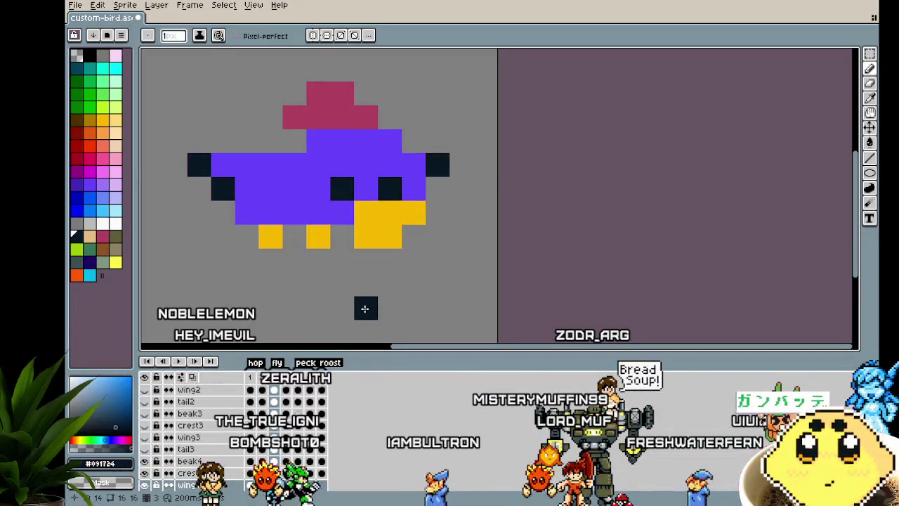
# Step: Hide the tail layer and undo the dark pixel on the beak's edge
pyautogui.scroll(-3, 365, 308)
pyautogui.scroll(1, 166, 420)
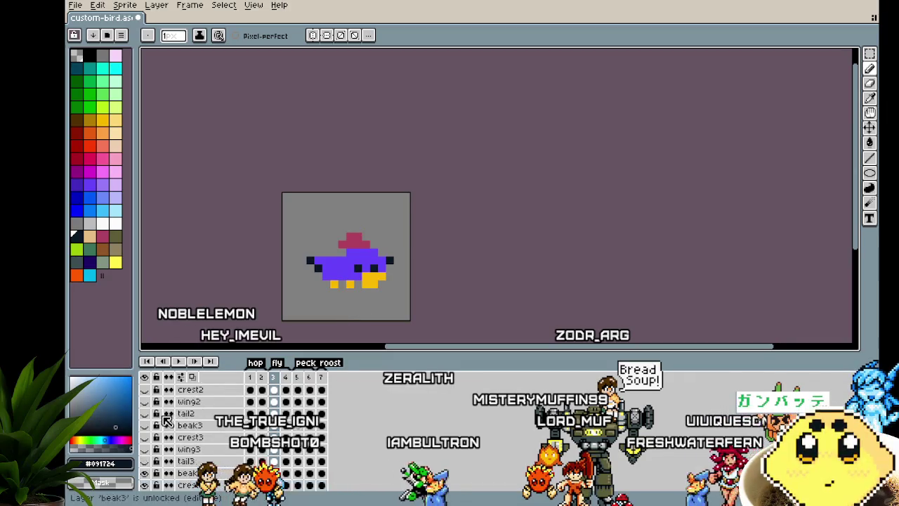
pyautogui.scroll(2, 167, 420)
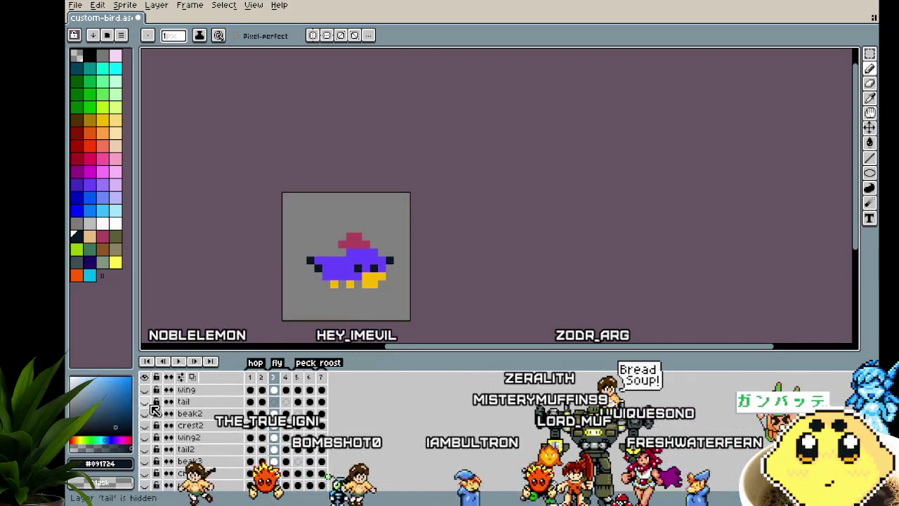
pyautogui.click(145, 390)
pyautogui.scroll(1, 381, 298)
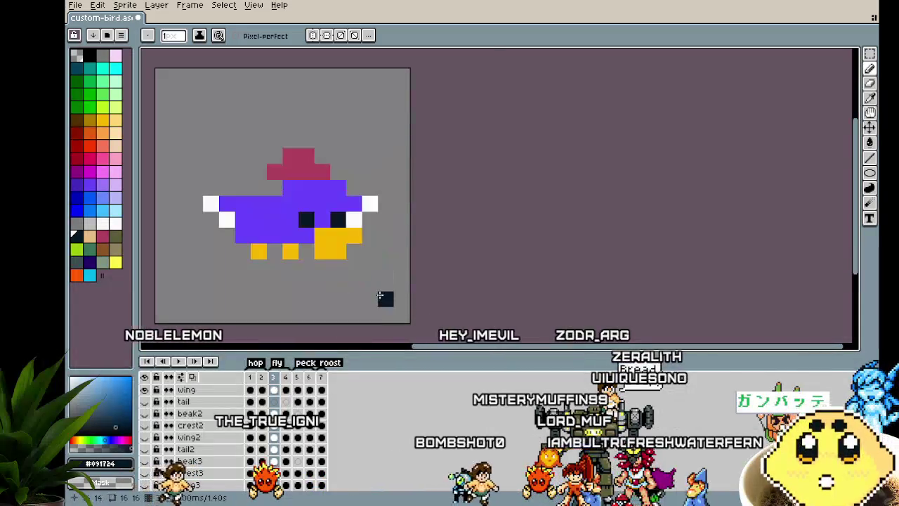
pyautogui.scroll(2, 422, 234)
pyautogui.press('b')
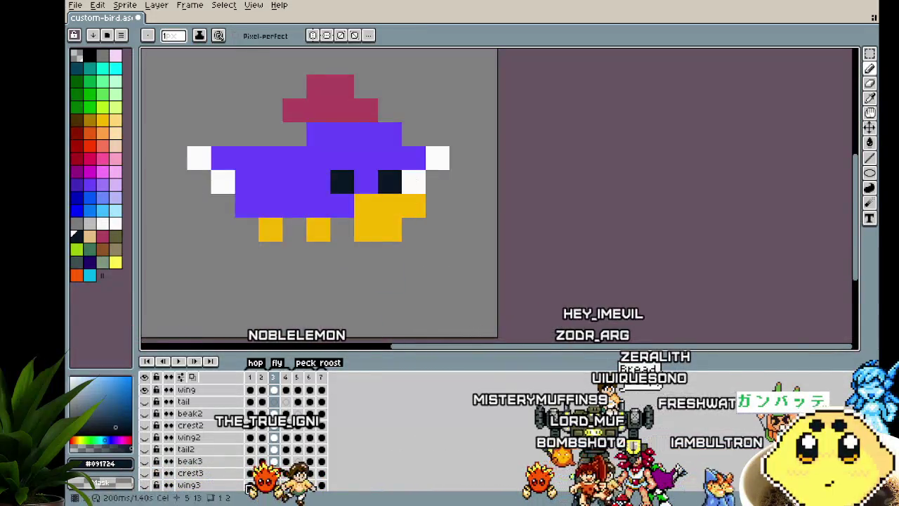
pyautogui.hotkey('ctrl', 'z')
pyautogui.scroll(-4, 306, 263)
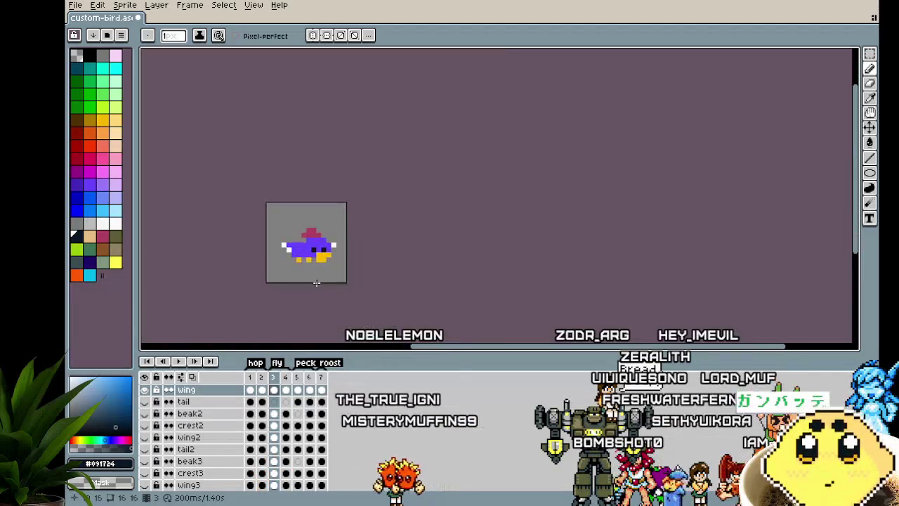
pyautogui.scroll(1, 315, 281)
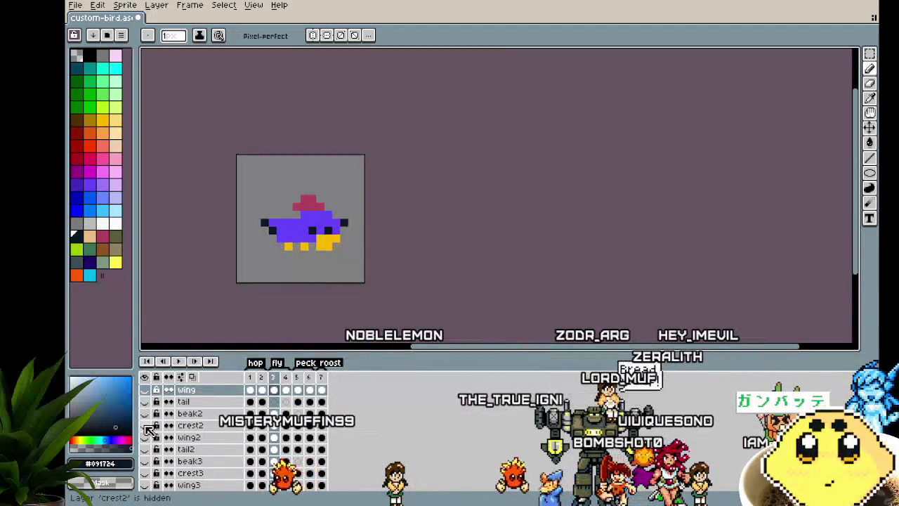
pyautogui.scroll(-3, 148, 430)
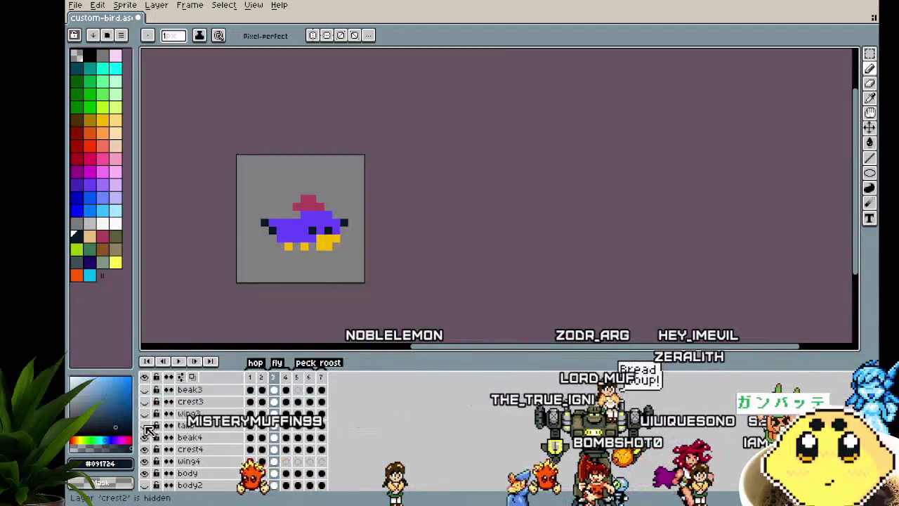
# Step: Step wing4 from frame 4 through frames 5–7 checking the dark wing pixels, then return to the first frame
pyautogui.click(287, 437)
pyautogui.scroll(1, 302, 252)
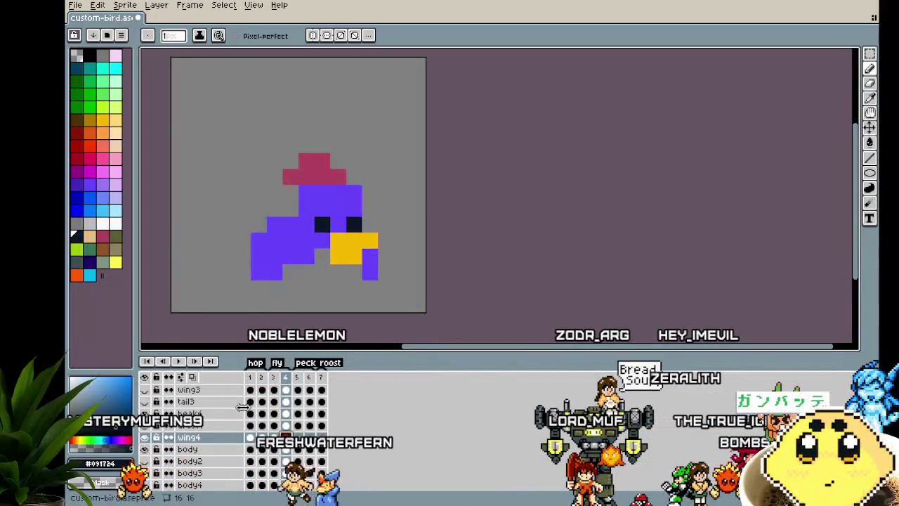
pyautogui.scroll(1, 200, 437)
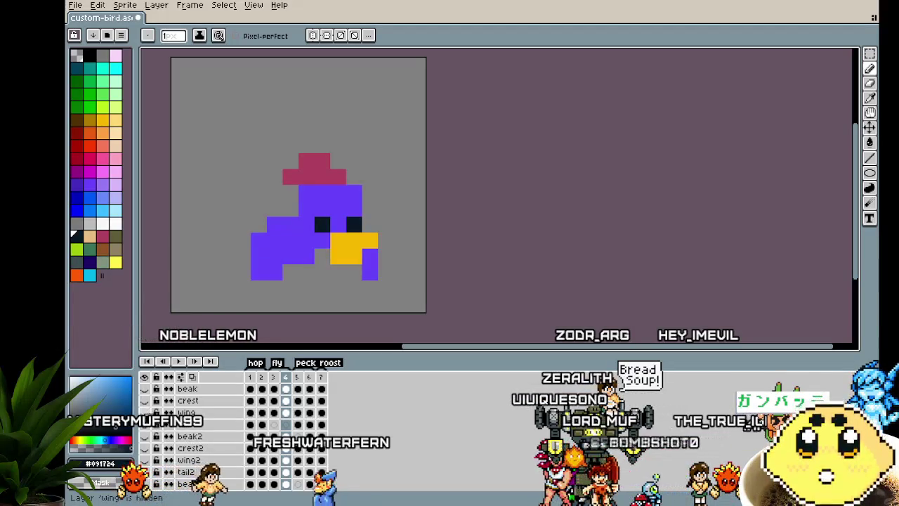
pyautogui.scroll(-3, 218, 441)
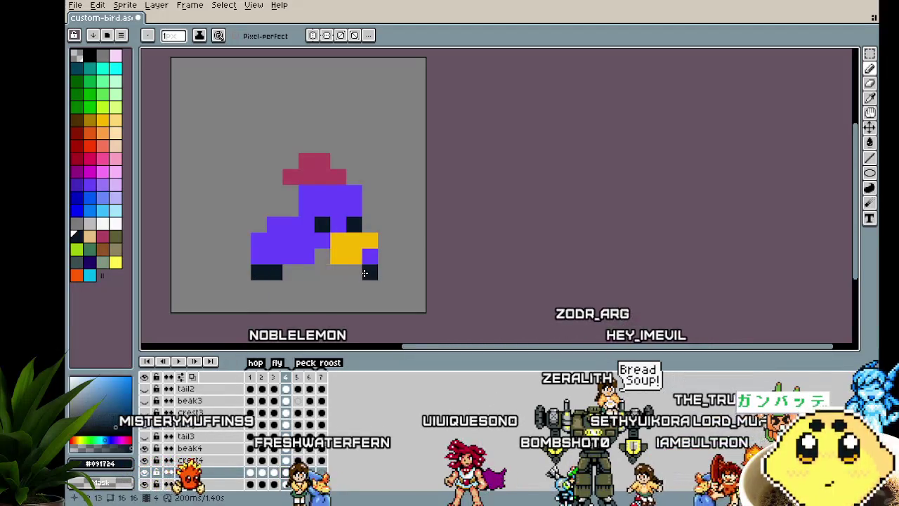
pyautogui.press('Right')
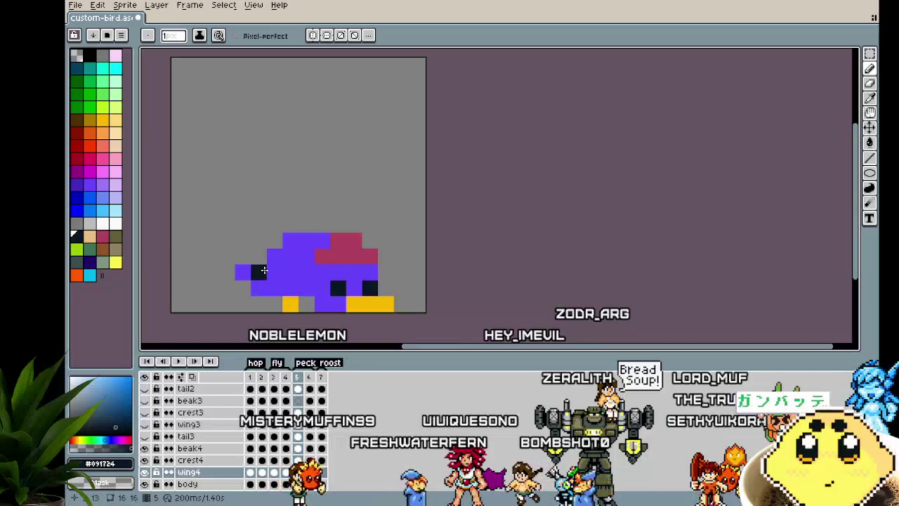
pyautogui.press('Right')
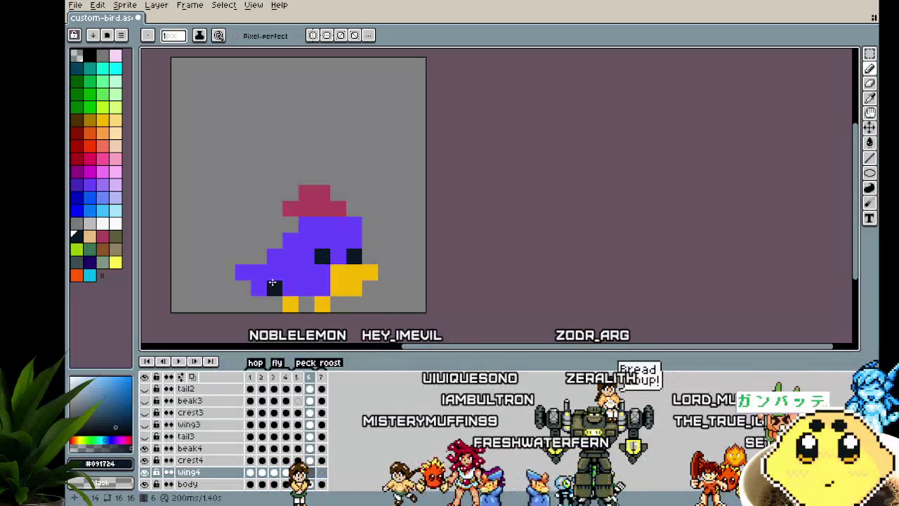
pyautogui.press('Right')
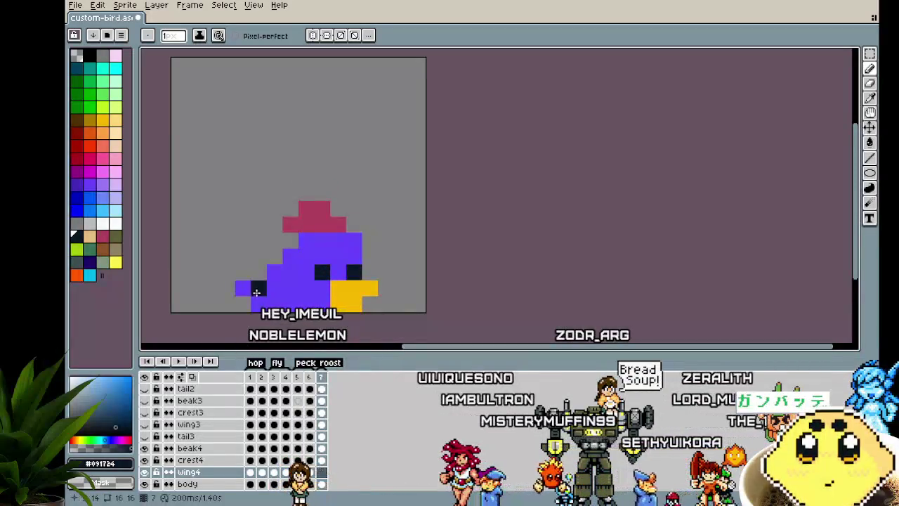
pyautogui.scroll(-4, 284, 291)
pyautogui.press('Left')
pyautogui.press('Left')
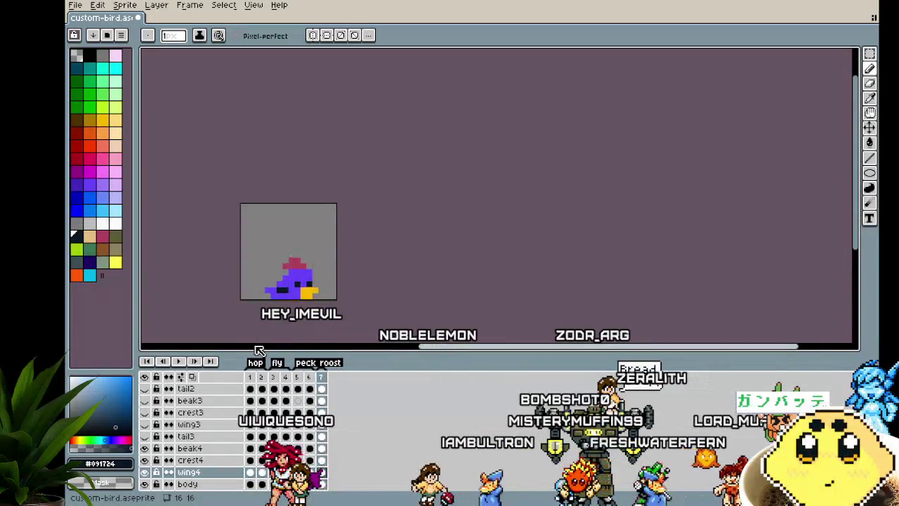
pyautogui.press('Right')
pyautogui.scroll(2, 267, 290)
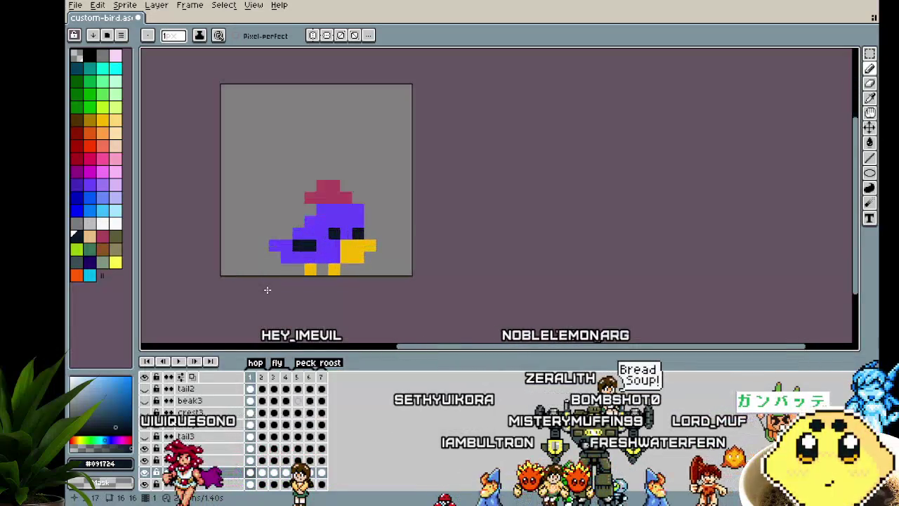
pyautogui.scroll(1, 267, 290)
pyautogui.moveTo(267, 286); pyautogui.dragTo(236, 286)
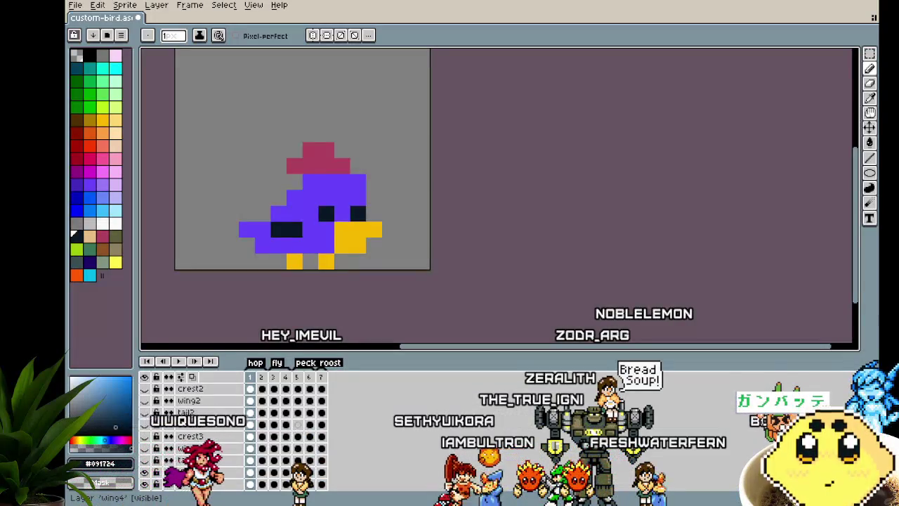
pyautogui.scroll(-2, 186, 475)
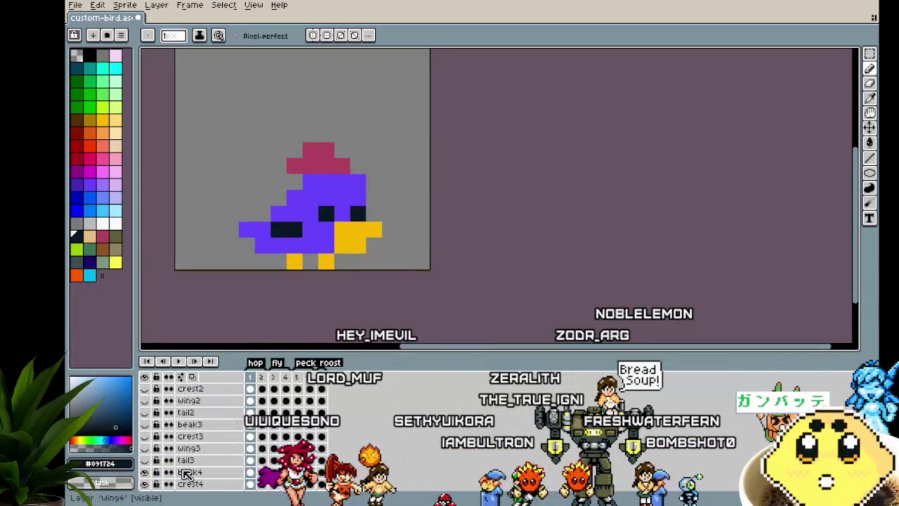
pyautogui.scroll(-2, 186, 475)
pyautogui.scroll(-1, 186, 475)
pyautogui.scroll(-3, 186, 475)
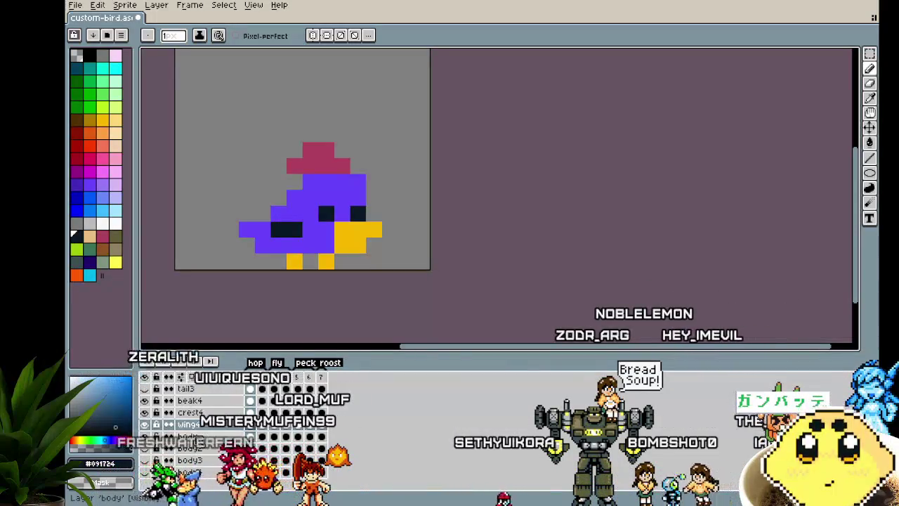
pyautogui.rightClick(201, 436)
# Step: Add a new empty layer and rename it tail4
pyautogui.click(324, 428)
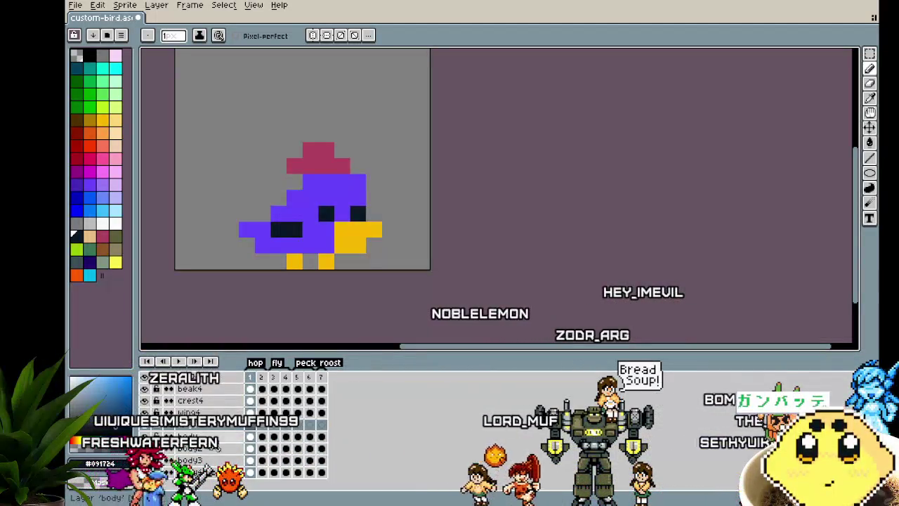
pyautogui.doubleClick(206, 425)
pyautogui.write('tail4')
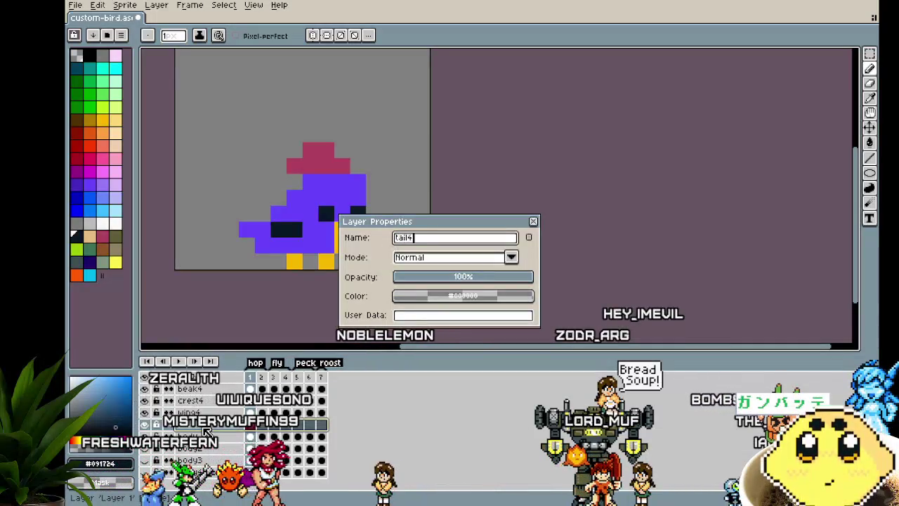
pyautogui.press('Return')
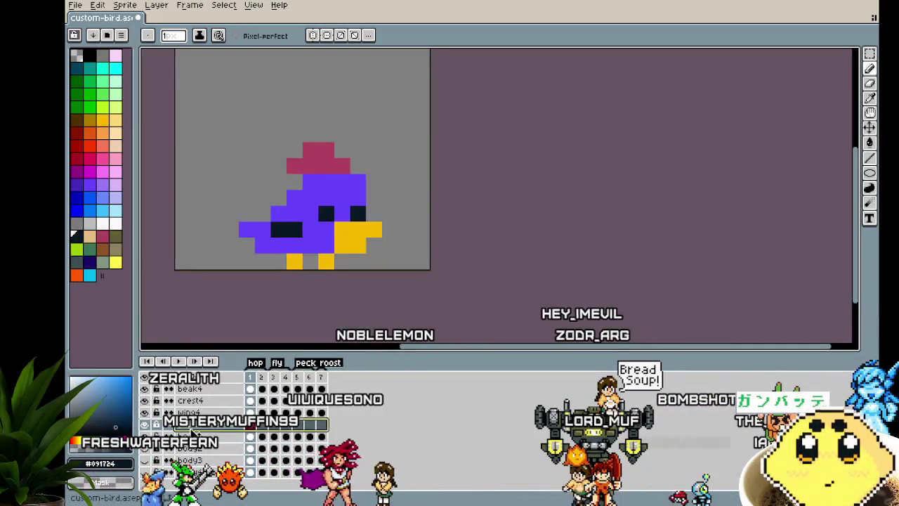
pyautogui.scroll(3, 254, 272)
pyautogui.scroll(-1, 233, 284)
pyautogui.scroll(-2, 236, 286)
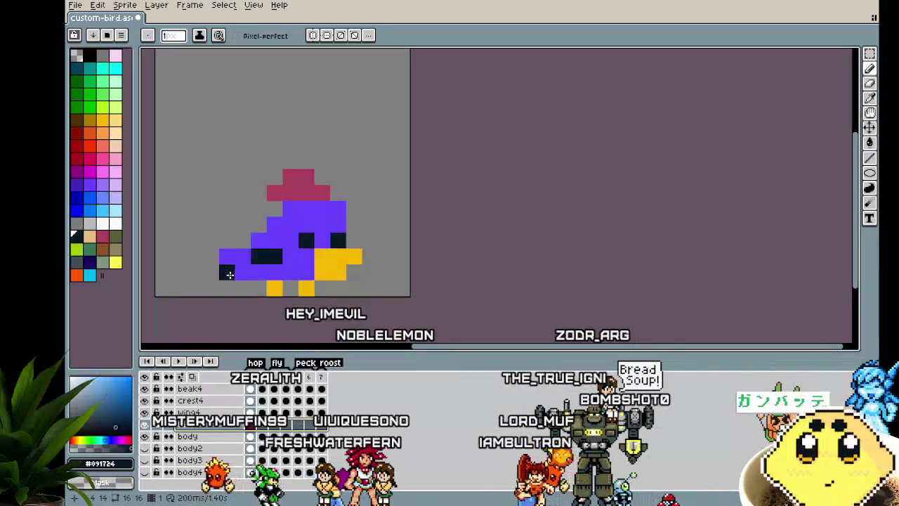
# Step: Paint the dark tail at the bird's lower left in frame 1 and center the enlarged bird
pyautogui.moveTo(229, 275); pyautogui.dragTo(208, 284)
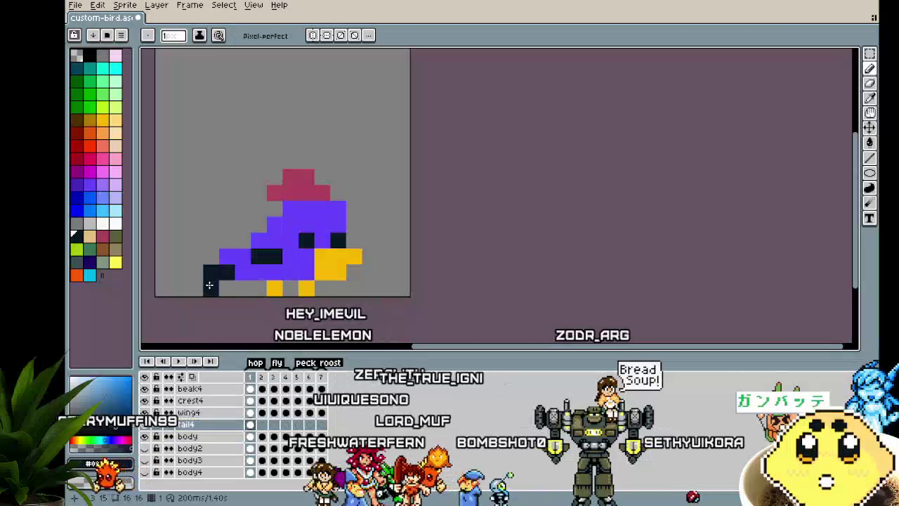
pyautogui.scroll(-3, 157, 315)
pyautogui.scroll(-2, 157, 315)
pyautogui.scroll(1, 159, 316)
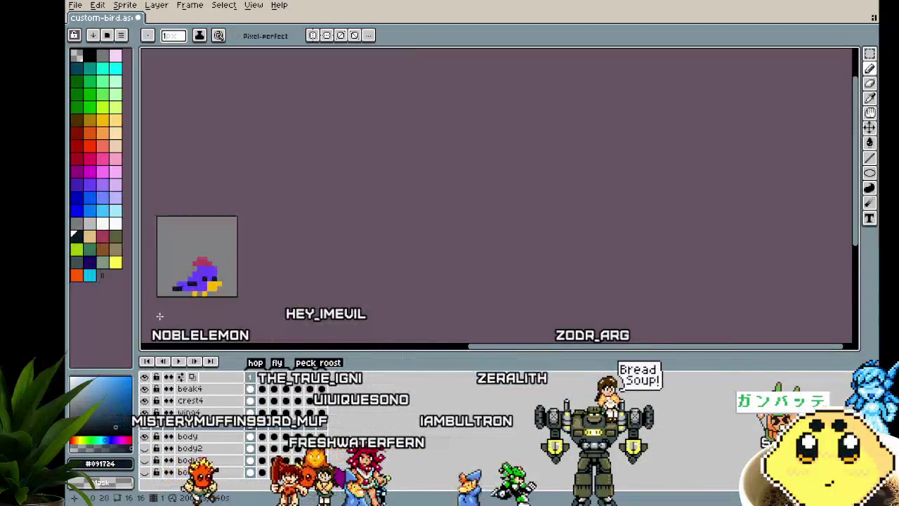
pyautogui.scroll(2, 160, 316)
pyautogui.moveTo(160, 316); pyautogui.dragTo(235, 304)
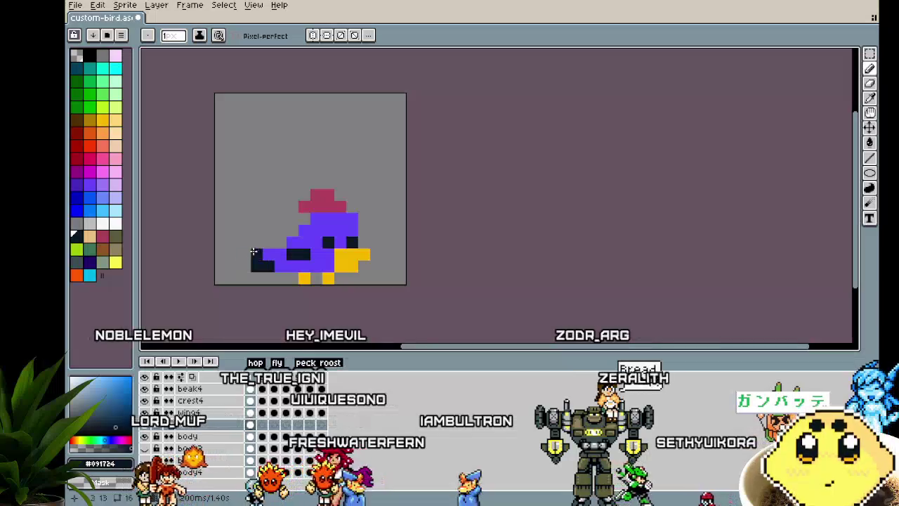
pyautogui.moveTo(224, 313); pyautogui.dragTo(222, 313)
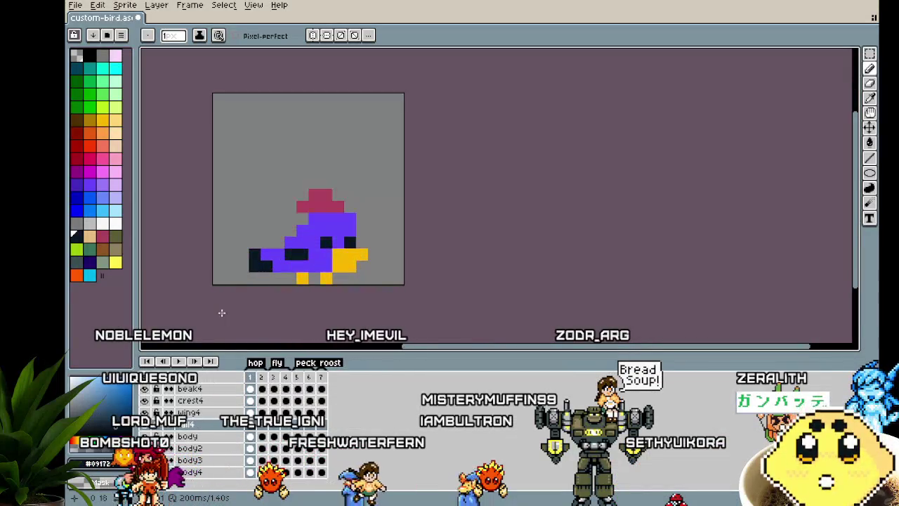
# Step: Advance three frames and paint a dark tail block left of the bird
pyautogui.press('Right')
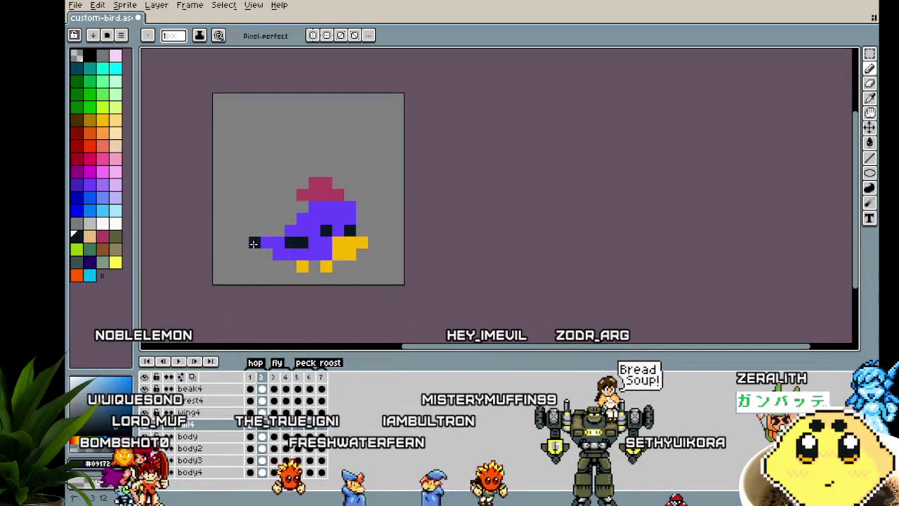
pyautogui.press('Right')
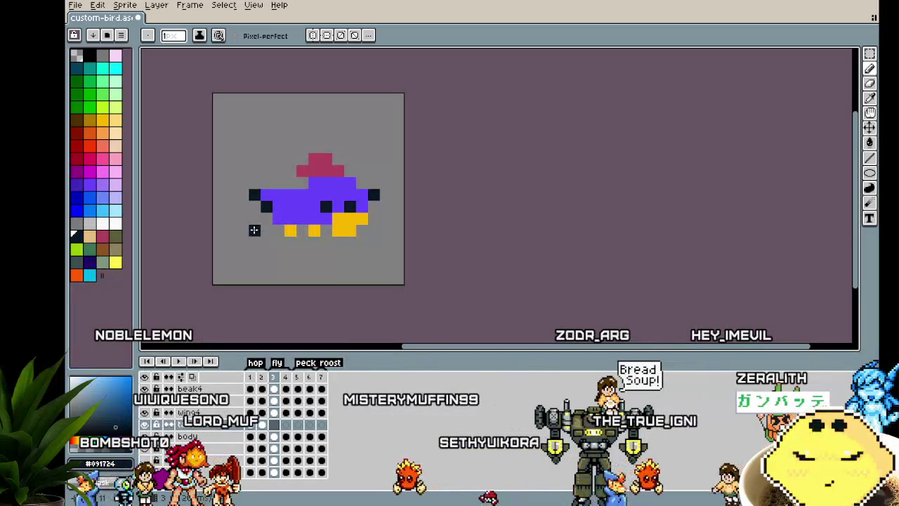
pyautogui.press('Right')
pyautogui.moveTo(267, 219); pyautogui.dragTo(267, 231)
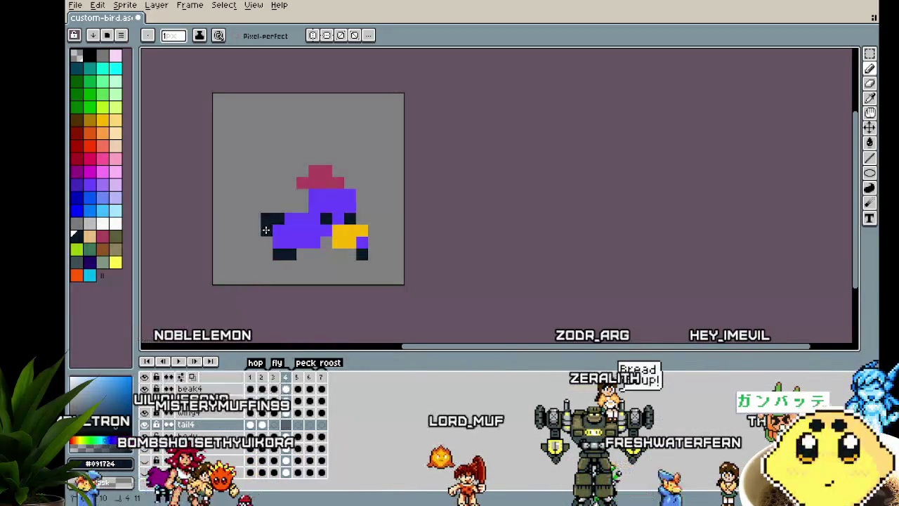
pyautogui.press('Left')
pyautogui.press('Right')
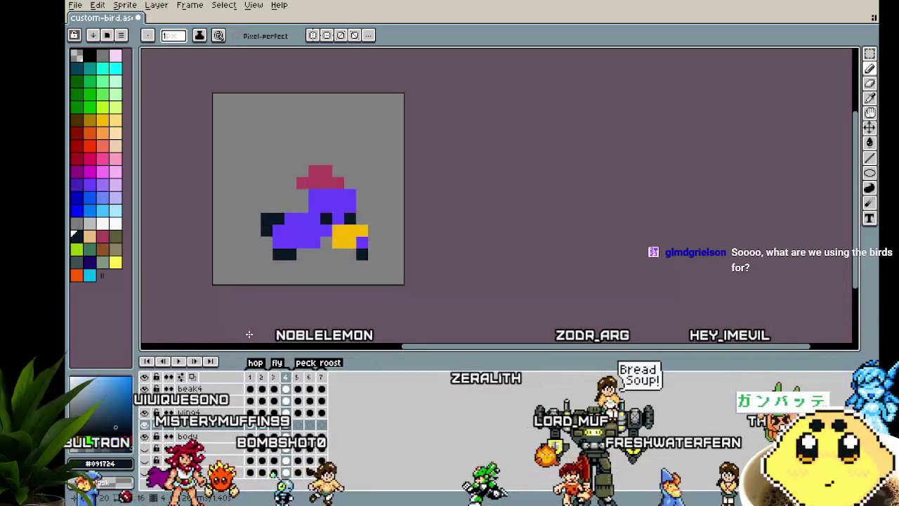
# Step: Paint the tail at the bird's left end in a later frame, then play the animation
pyautogui.moveTo(252, 318); pyautogui.dragTo(231, 316)
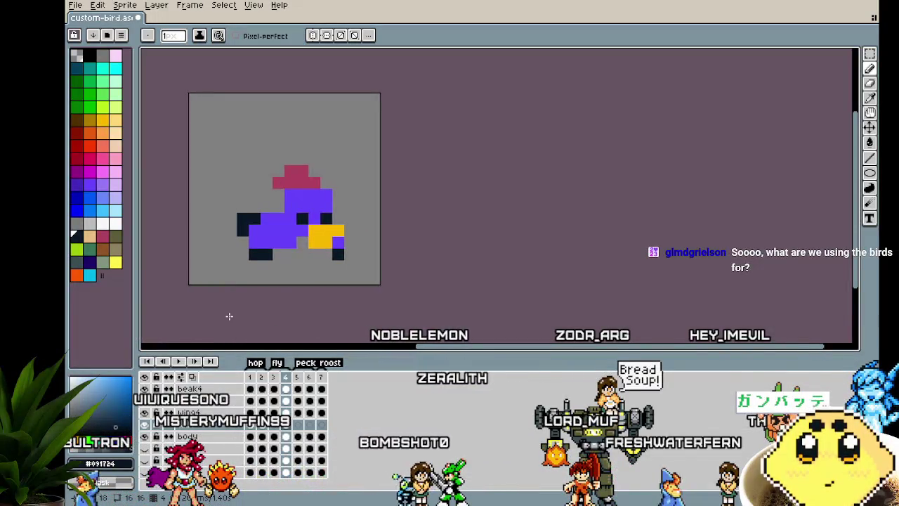
pyautogui.press('Right')
pyautogui.press('Left')
pyautogui.press('Right')
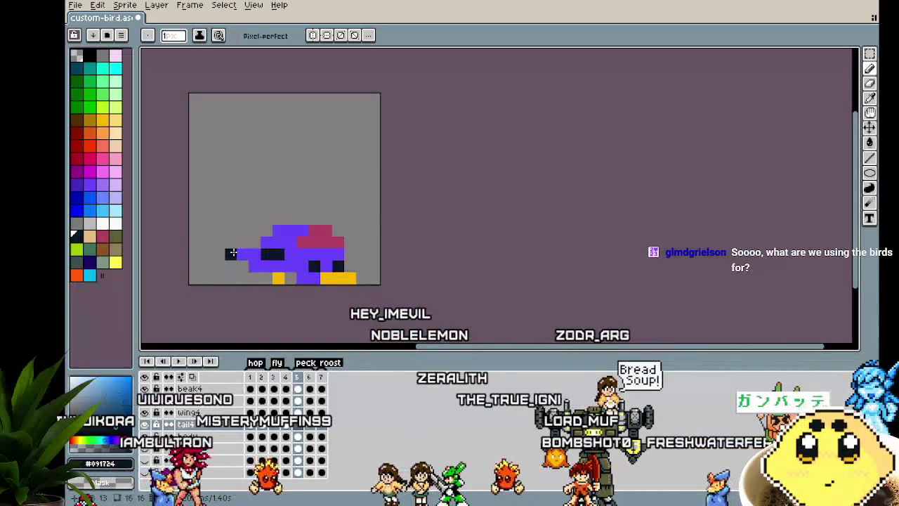
pyautogui.press('Right')
pyautogui.moveTo(231, 255); pyautogui.dragTo(227, 283)
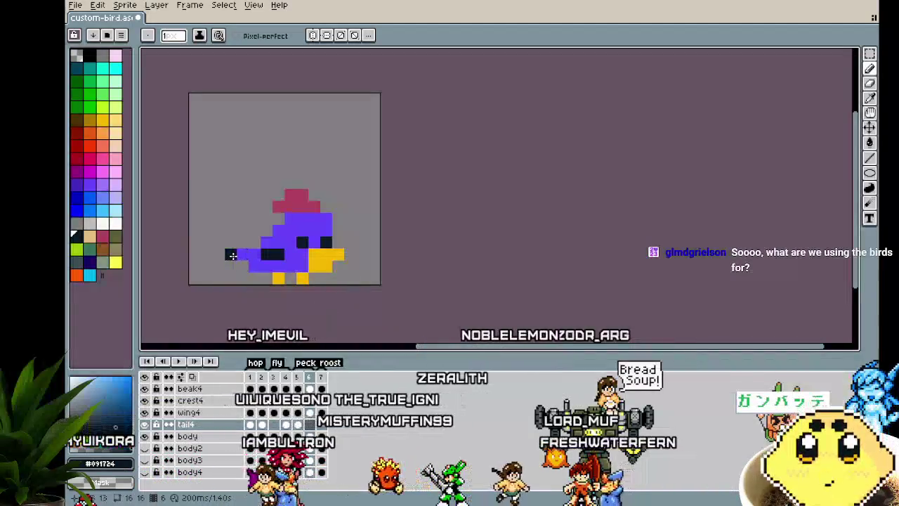
pyautogui.press('Right')
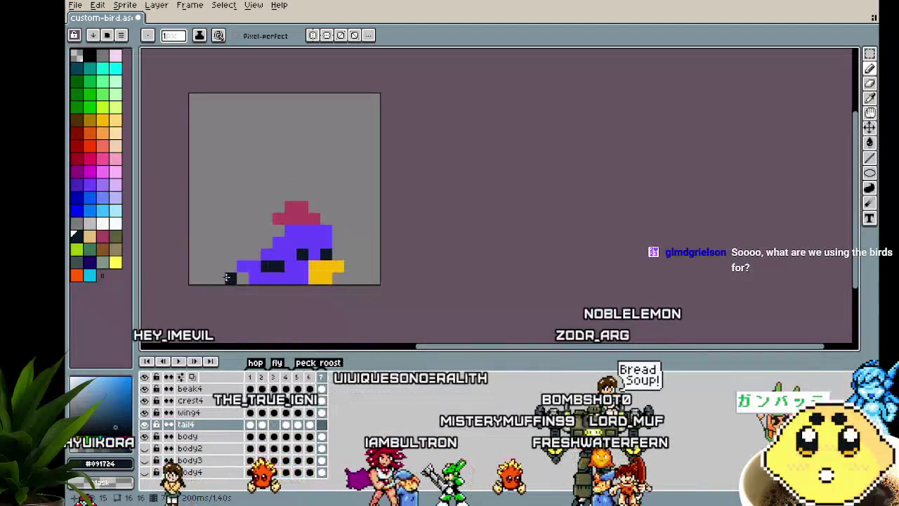
pyautogui.press('Return')
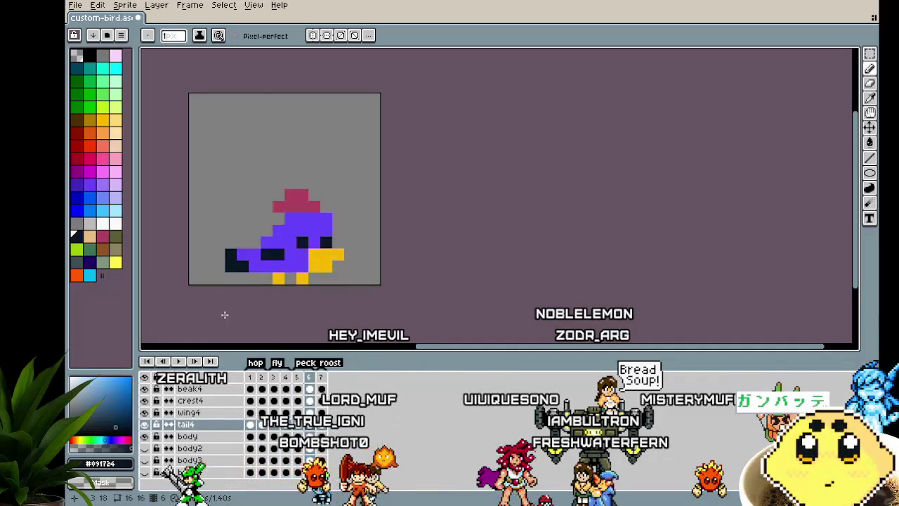
pyautogui.moveTo(191, 286); pyautogui.dragTo(173, 283)
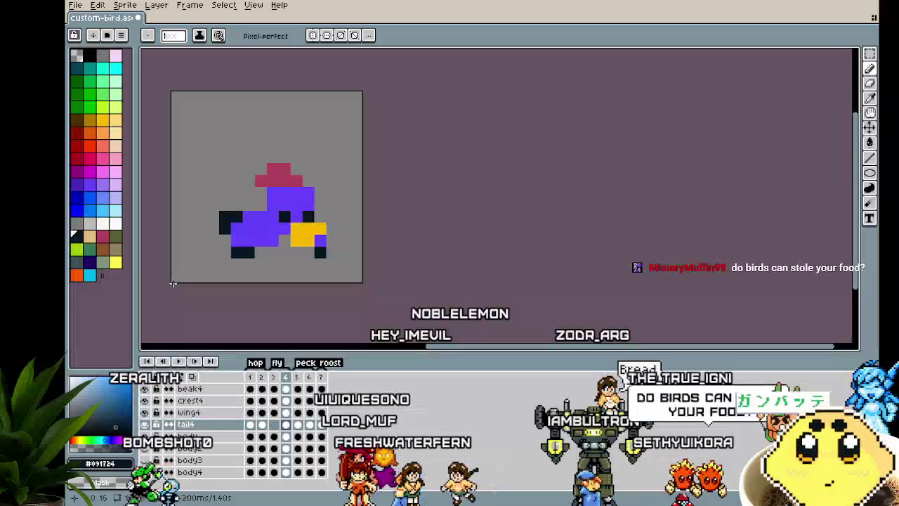
# Step: Stop playback back on frame 1 and shift the view slightly right
pyautogui.press('Return')
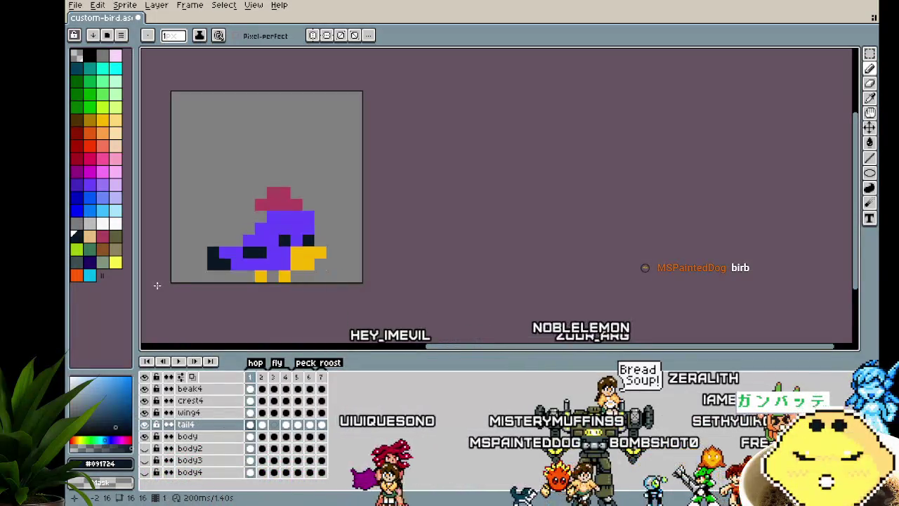
pyautogui.moveTo(237, 229); pyautogui.dragTo(262, 226)
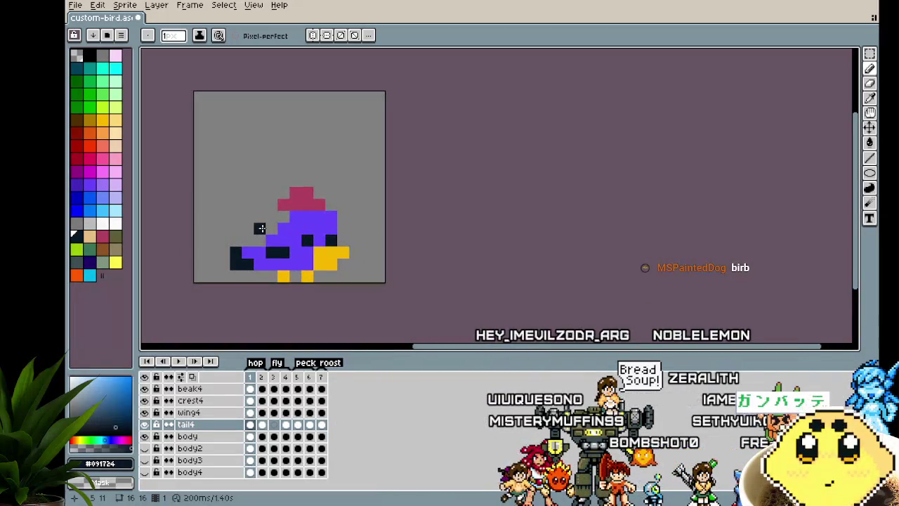
# Step: Step to the last frame checking the tail, play the animation, then hide the body layer
pyautogui.press('Right')
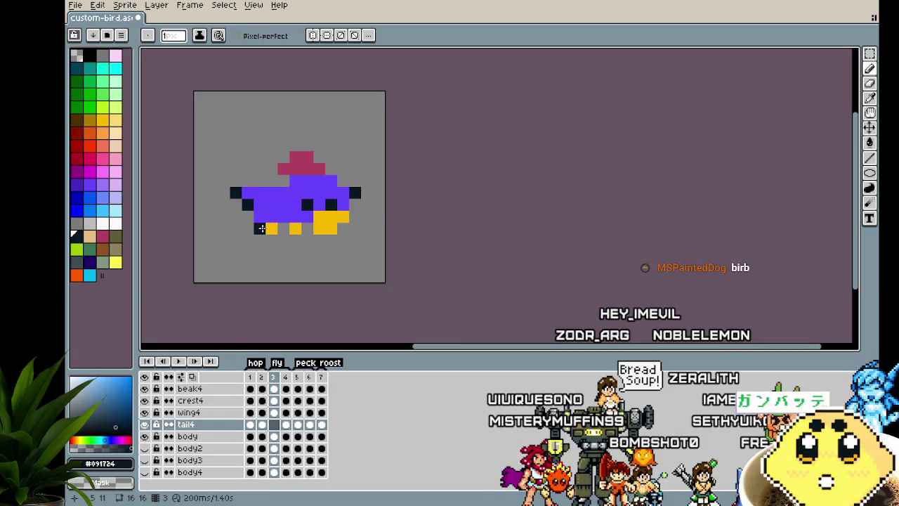
pyautogui.press('Right')
pyautogui.press('Right')
pyautogui.press('Right')
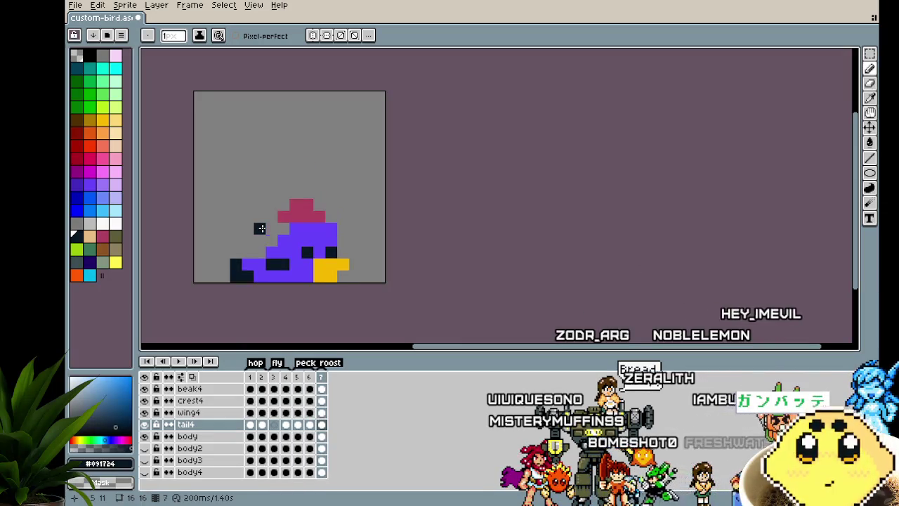
pyautogui.press('Right')
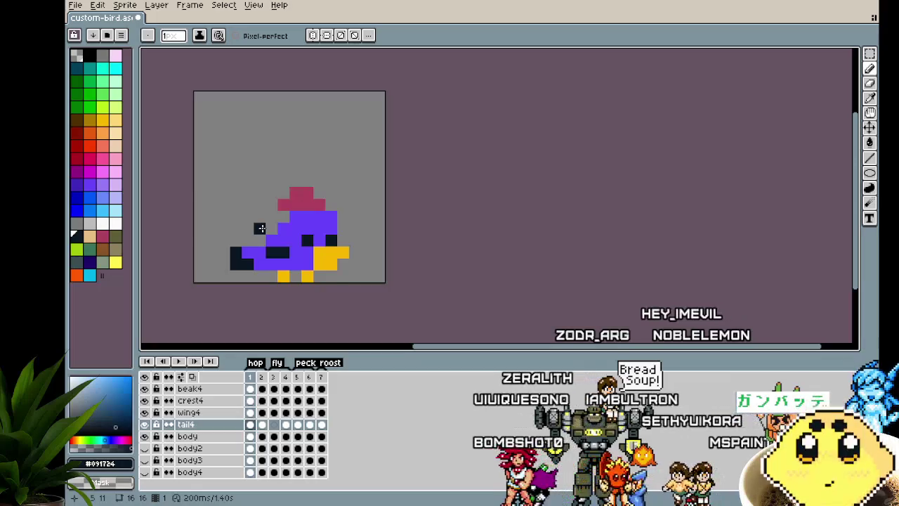
pyautogui.scroll(1, 193, 321)
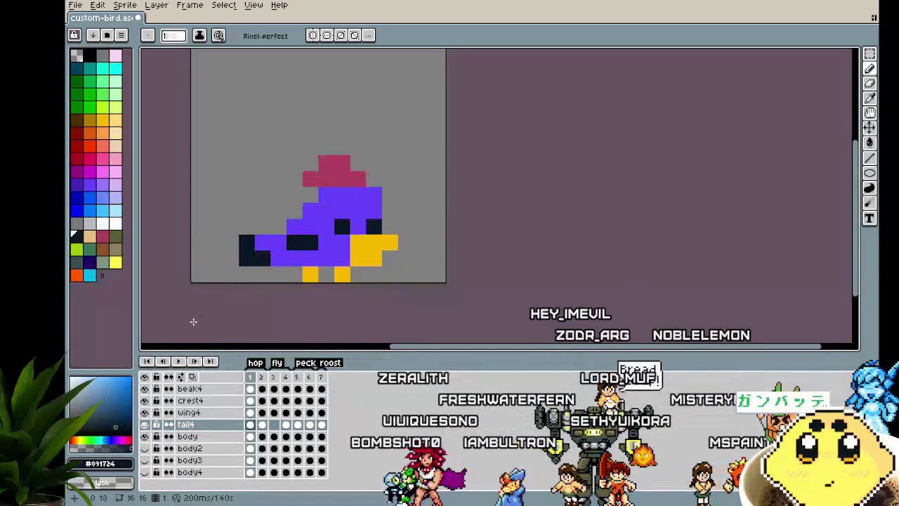
pyautogui.scroll(-1, 166, 283)
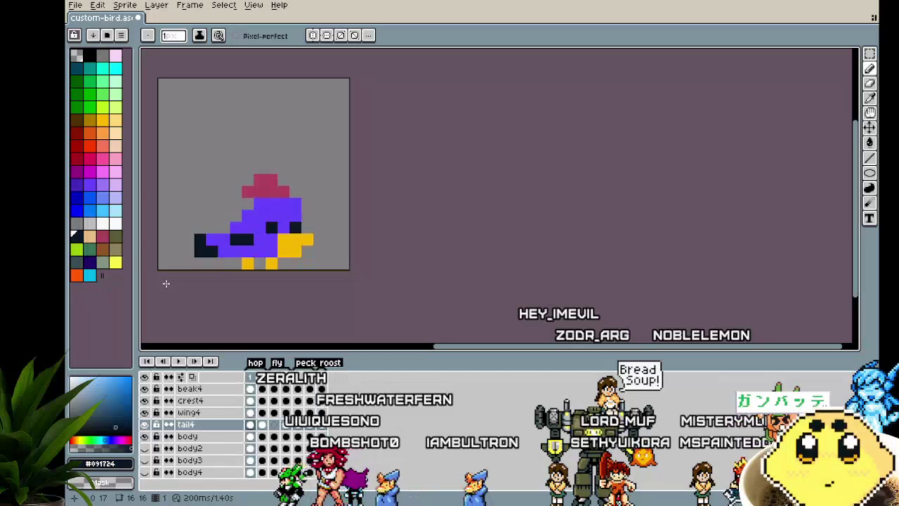
pyautogui.press('Return')
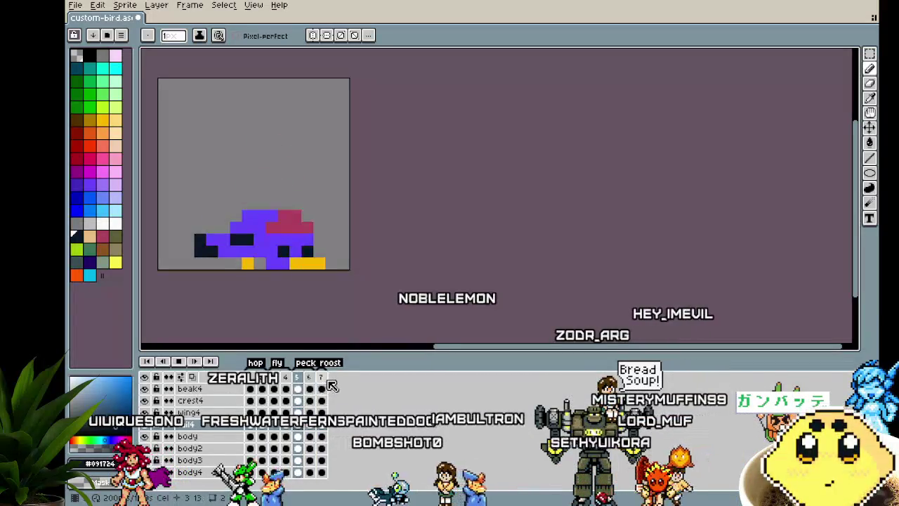
pyautogui.click(146, 436)
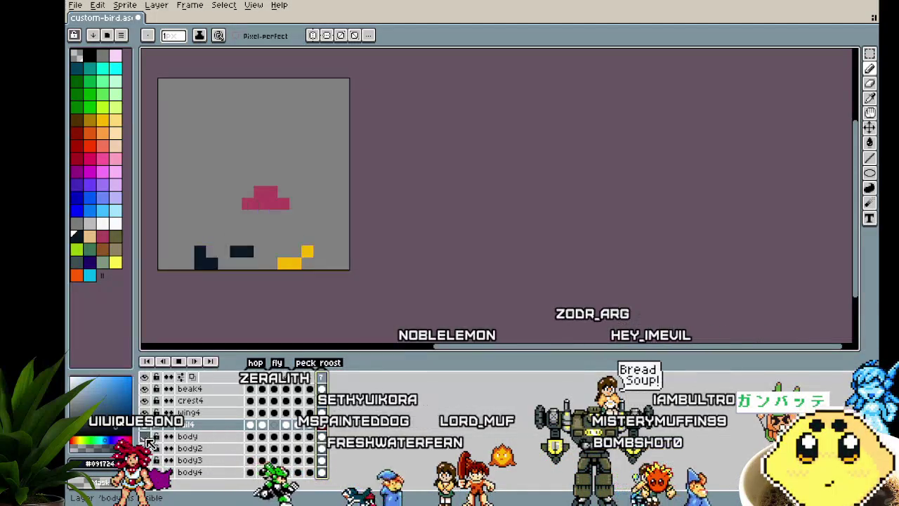
# Step: Show the body layer again and replay the bird animation
pyautogui.click(146, 436)
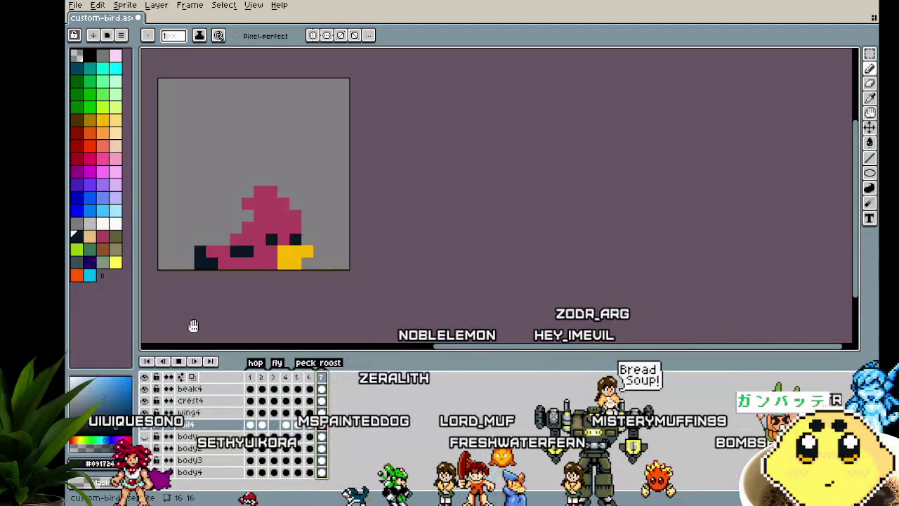
pyautogui.moveTo(210, 315); pyautogui.dragTo(213, 319)
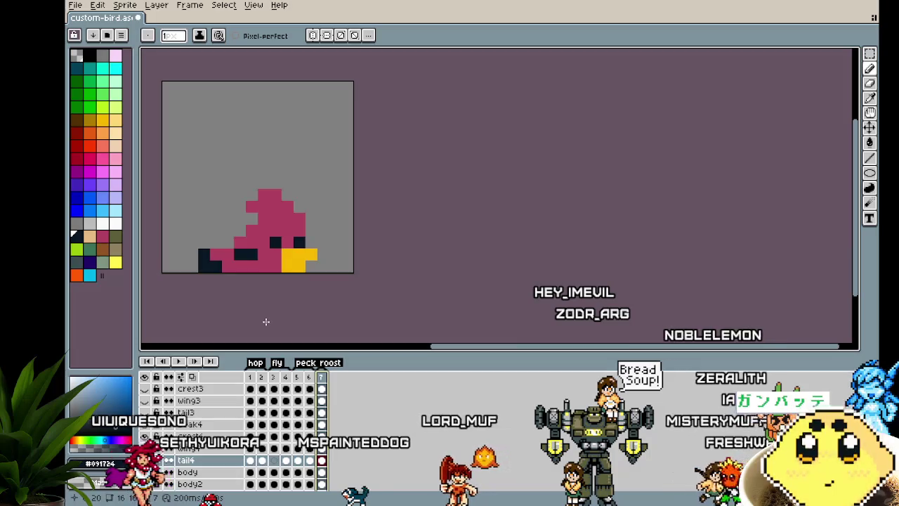
pyautogui.scroll(2, 217, 410)
pyautogui.scroll(-1, 218, 410)
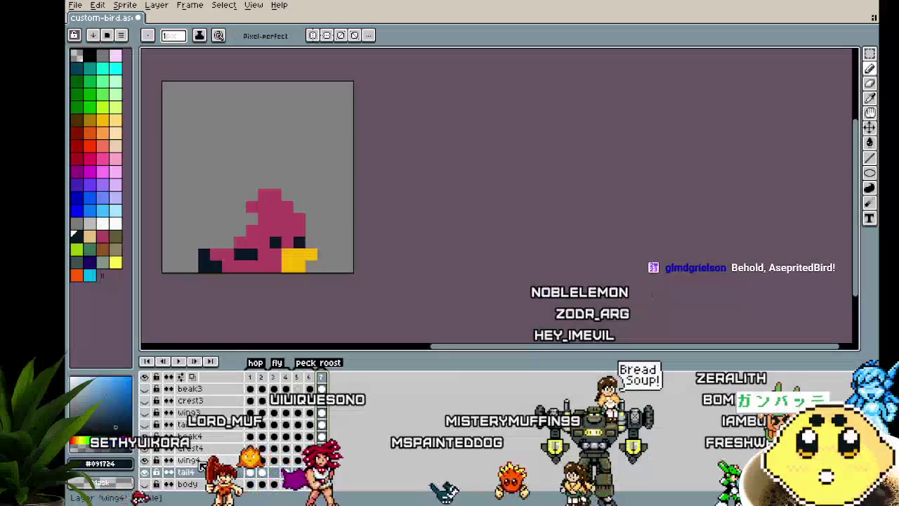
pyautogui.press('Return')
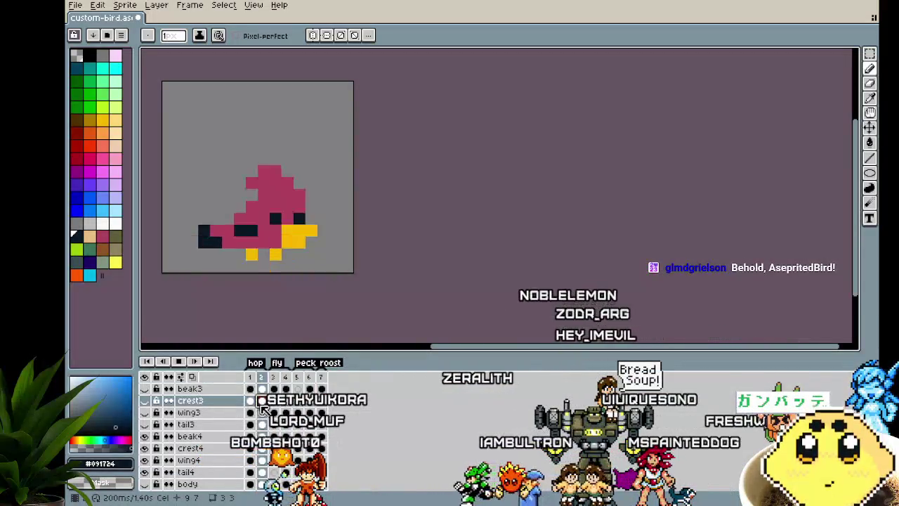
pyautogui.moveTo(311, 295); pyautogui.dragTo(350, 285)
pyautogui.scroll(1, 351, 285)
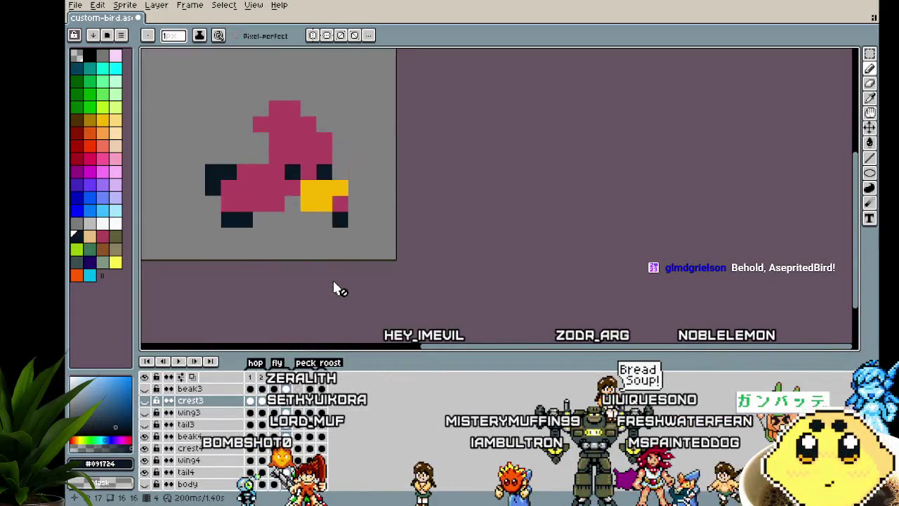
pyautogui.scroll(-3, 333, 283)
pyautogui.scroll(1, 326, 304)
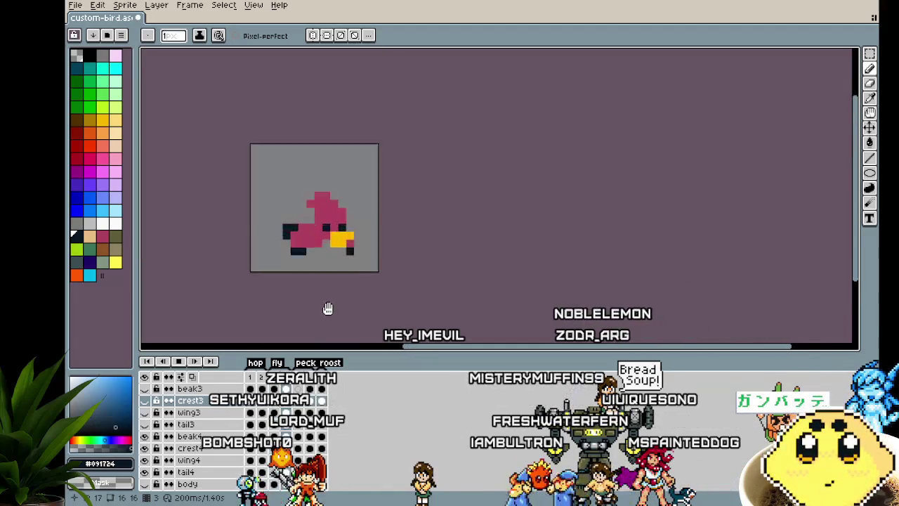
pyautogui.scroll(1, 327, 307)
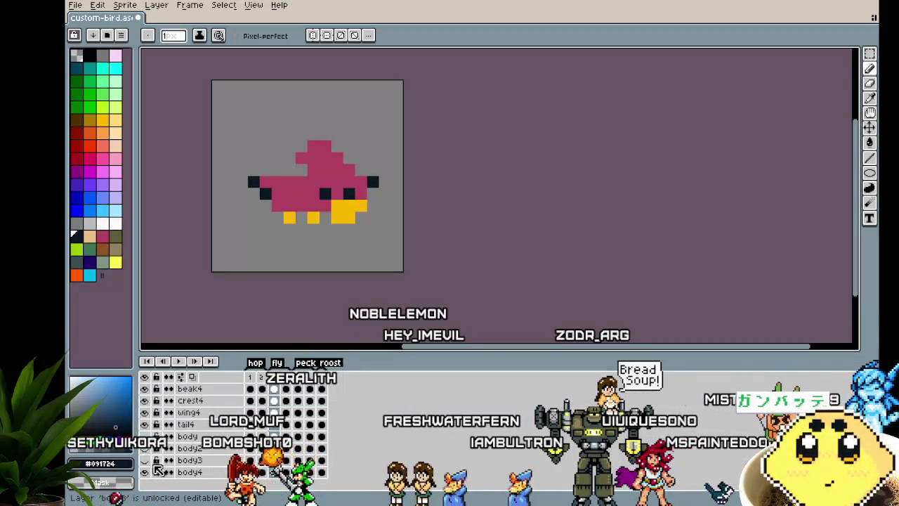
# Step: Hide the body4, beak4, crest4, wing4 and tail4 layers
pyautogui.click(144, 473)
pyautogui.click(144, 425)
pyautogui.click(144, 412)
pyautogui.click(144, 400)
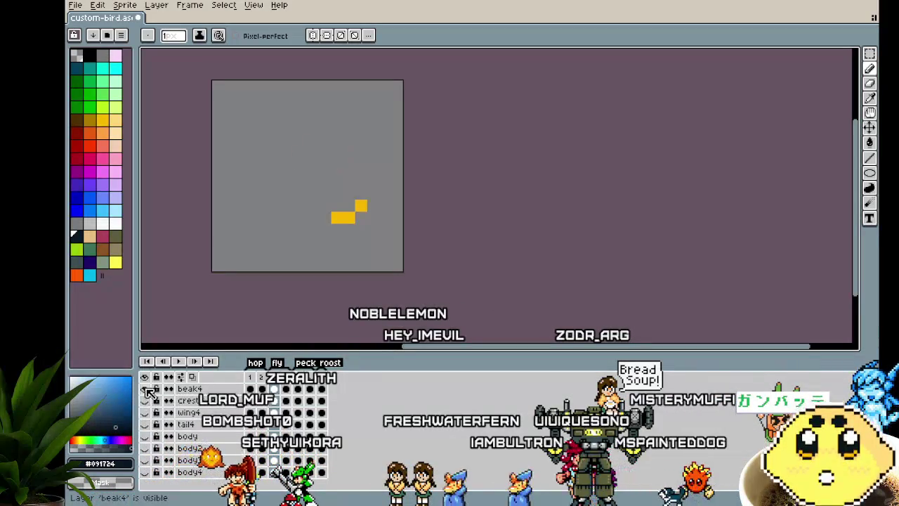
pyautogui.scroll(2, 163, 430)
pyautogui.moveTo(232, 261); pyautogui.dragTo(211, 232)
pyautogui.scroll(-2, 187, 399)
pyautogui.scroll(-1, 186, 415)
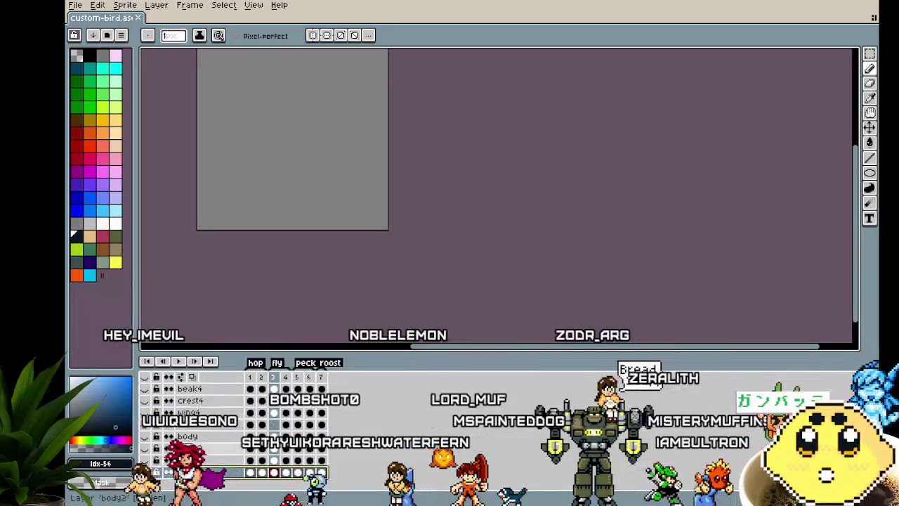
# Step: Add a new layer, move it to the bottom of the stack and name it body
pyautogui.rightClick(194, 436)
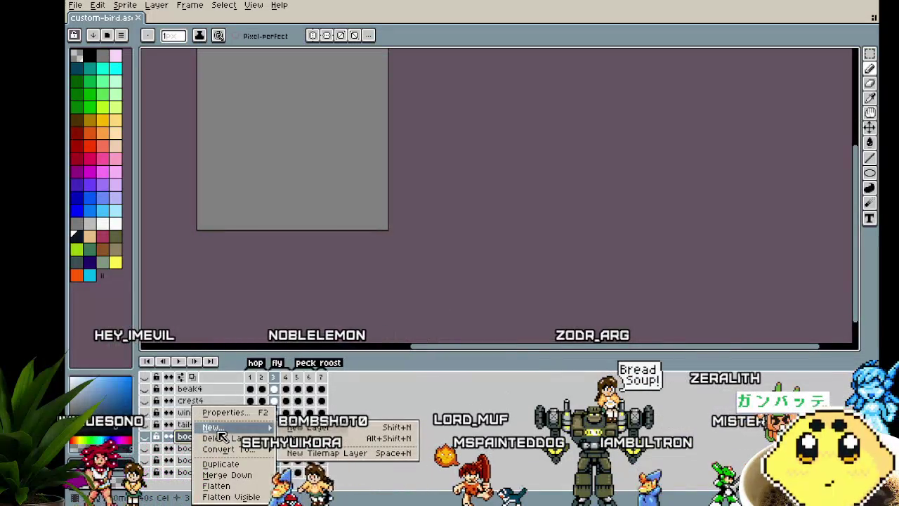
pyautogui.click(305, 428)
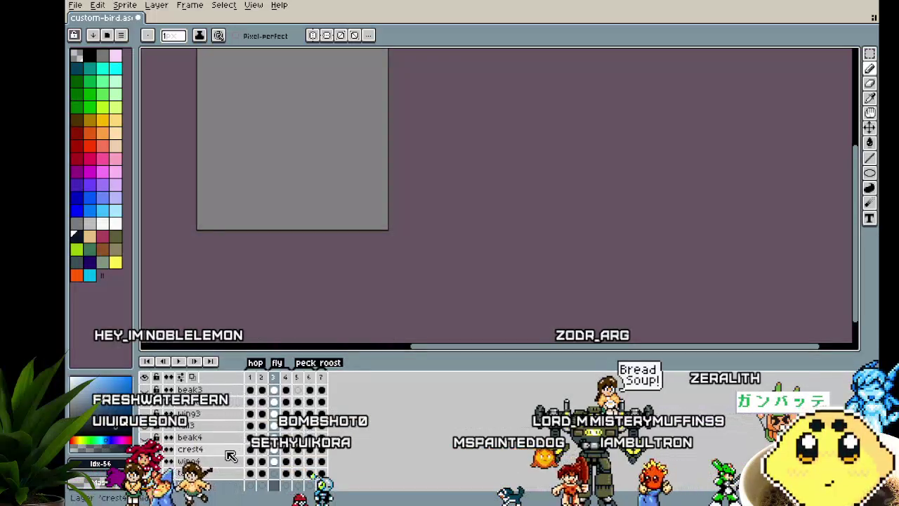
pyautogui.scroll(-3, 225, 442)
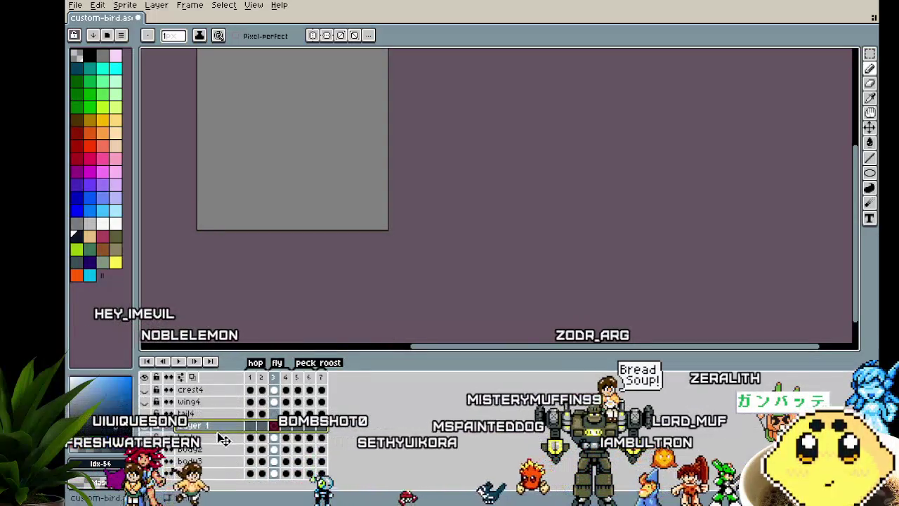
pyautogui.moveTo(220, 436); pyautogui.dragTo(222, 484)
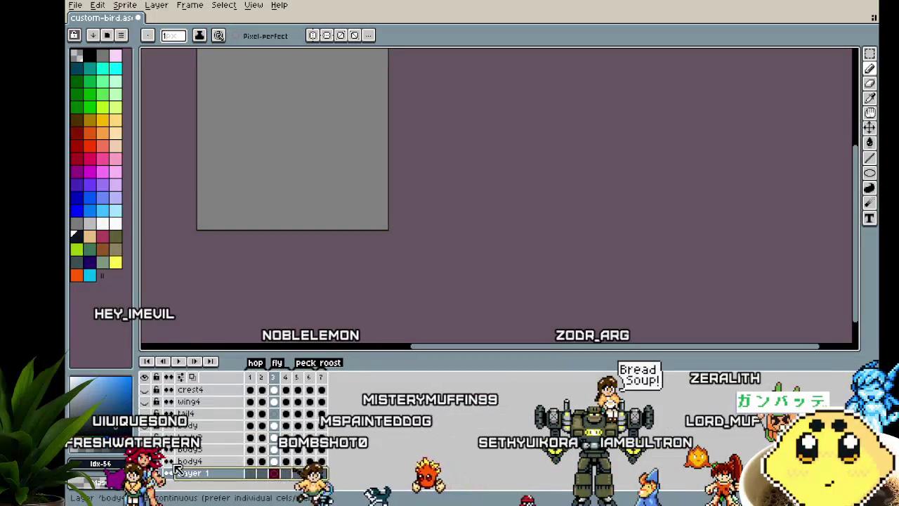
pyautogui.doubleClick(192, 475)
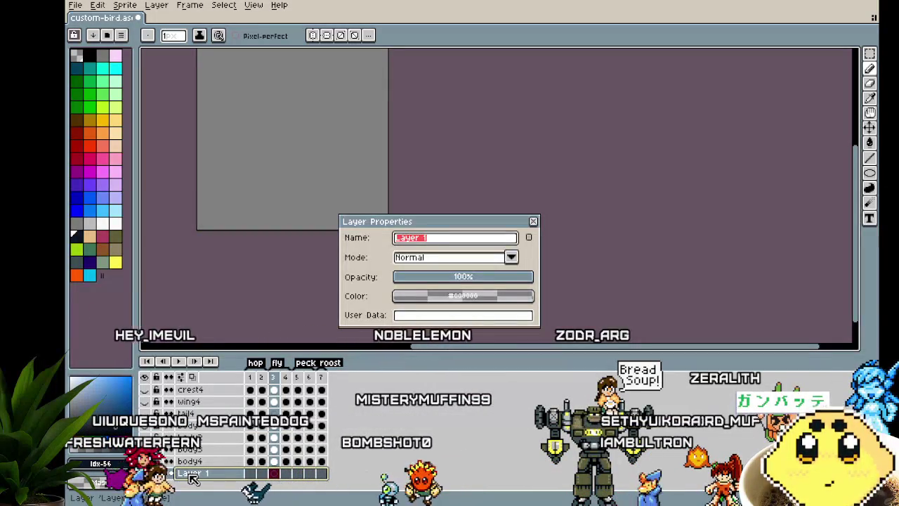
pyautogui.write('ody')
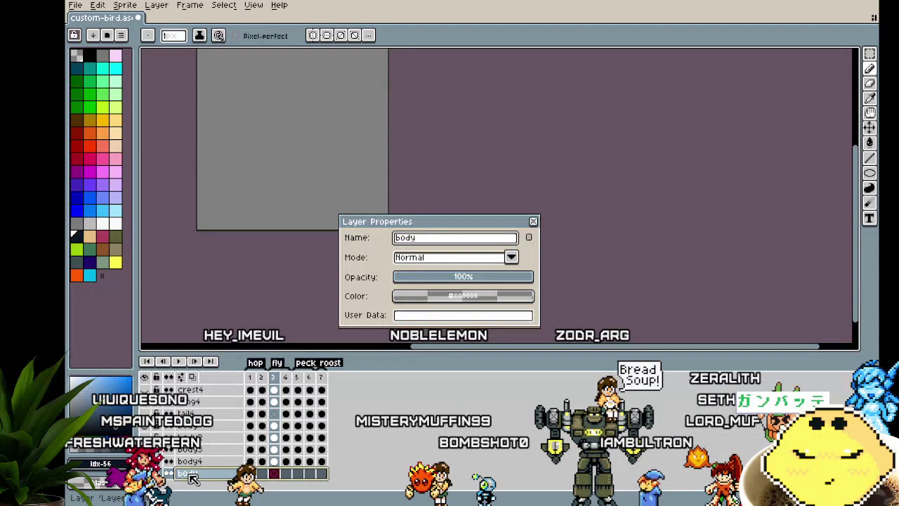
pyautogui.click(533, 222)
pyautogui.click(201, 463)
# Step: Preview the animation, then duplicate the body2 layer to create body2 Copy
pyautogui.press('Return')
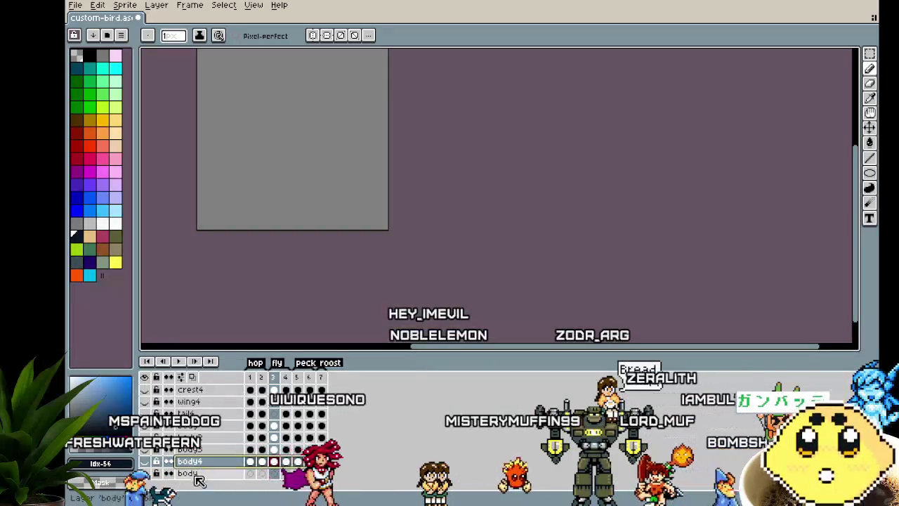
pyautogui.scroll(1, 200, 471)
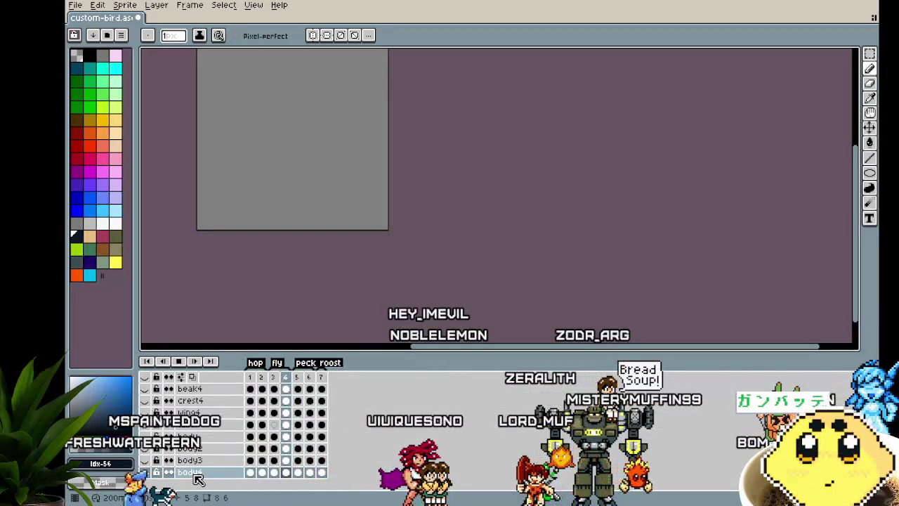
pyautogui.press('Return')
pyautogui.rightClick(202, 437)
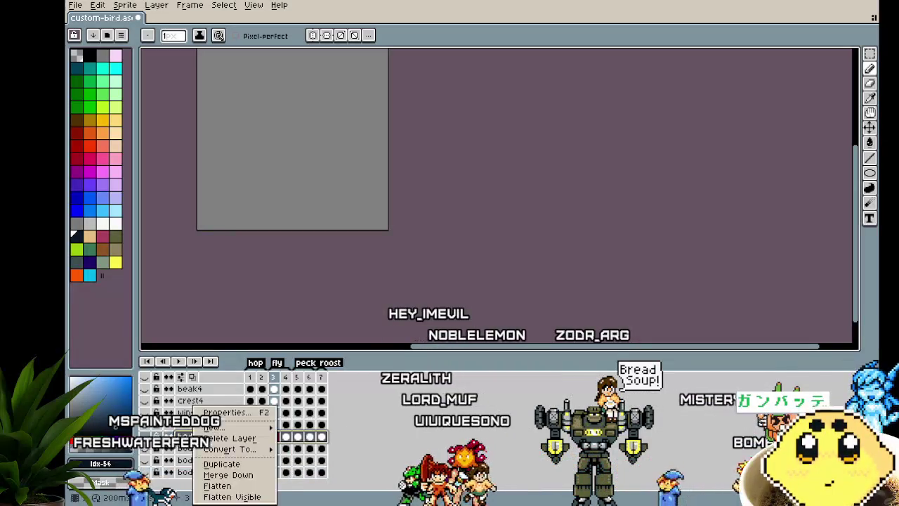
pyautogui.click(222, 464)
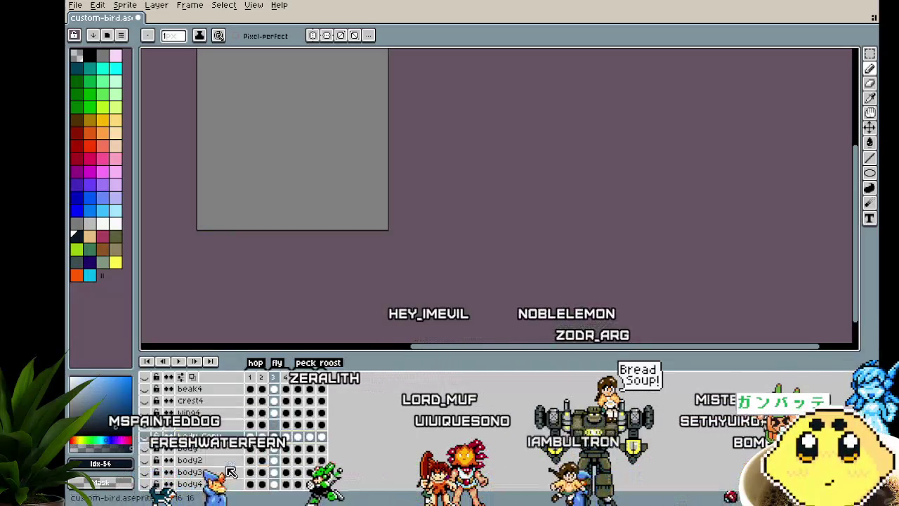
pyautogui.click(202, 439)
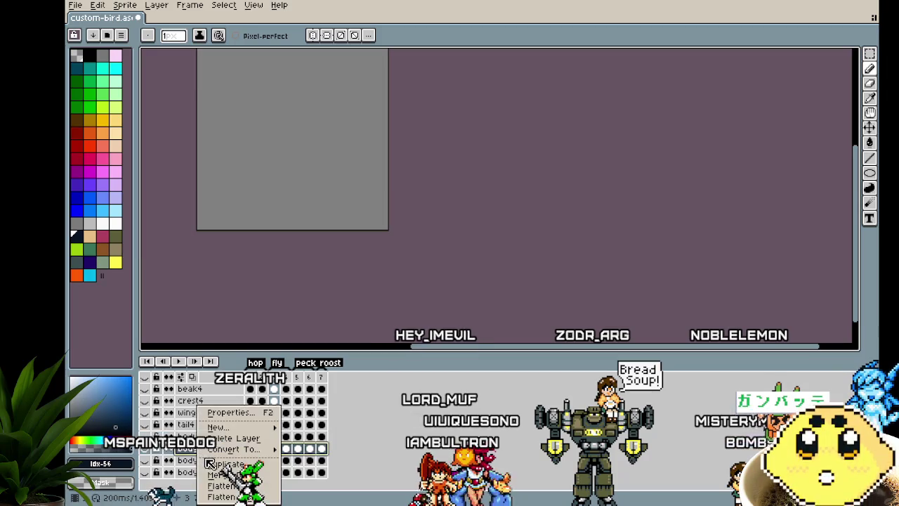
pyautogui.click(226, 465)
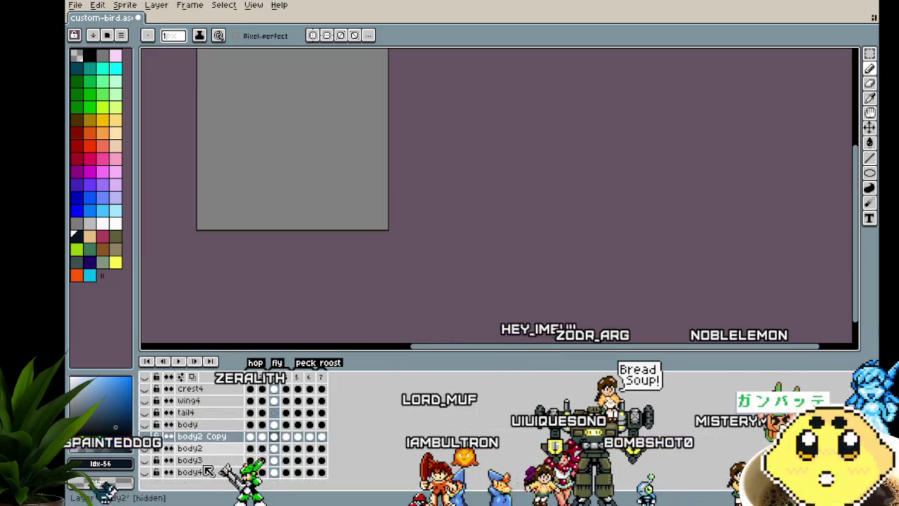
# Step: Move body2 Copy to the bottom of the stack, make it visible and go to frame 1
pyautogui.moveTo(200, 442)
pyautogui.mouseDown()
pyautogui.moveTo(211, 473)
pyautogui.moveTo(151, 484)
pyautogui.mouseUp()
pyautogui.click(145, 472)
pyautogui.click(251, 472)
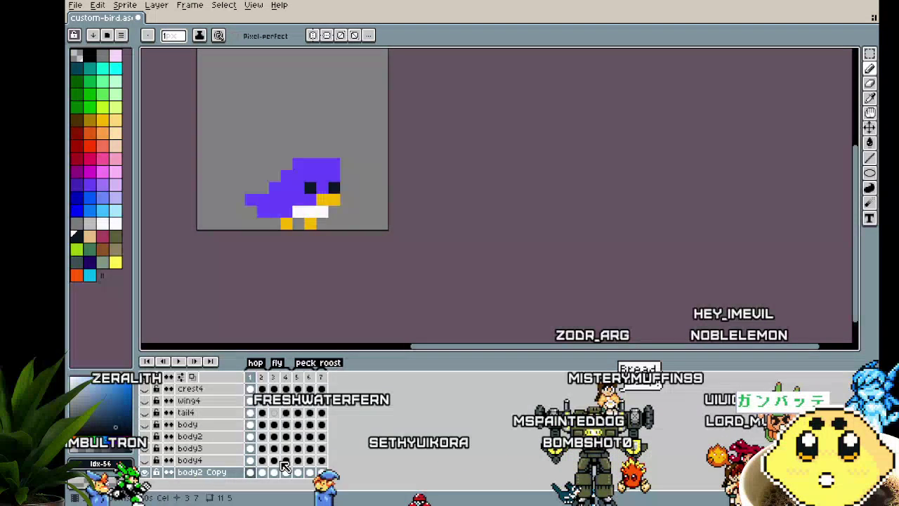
pyautogui.scroll(1, 303, 204)
# Step: Paint a navy strip under the eyes, undoing a stray dark pixel
pyautogui.moveTo(329, 214); pyautogui.dragTo(296, 215)
pyautogui.hotkey('ctrl', 'z')
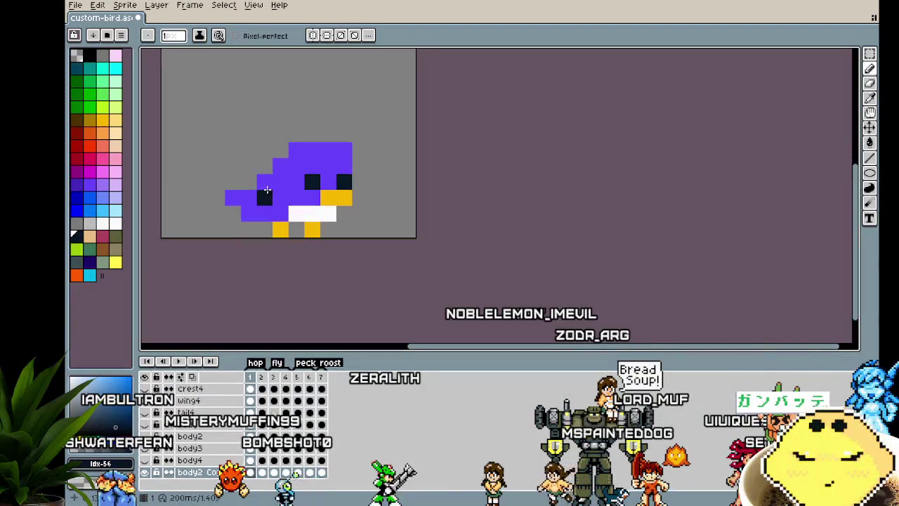
pyautogui.click(260, 233)
pyautogui.hotkey('ctrl', 'z')
pyautogui.hotkey('ctrl', 'z')
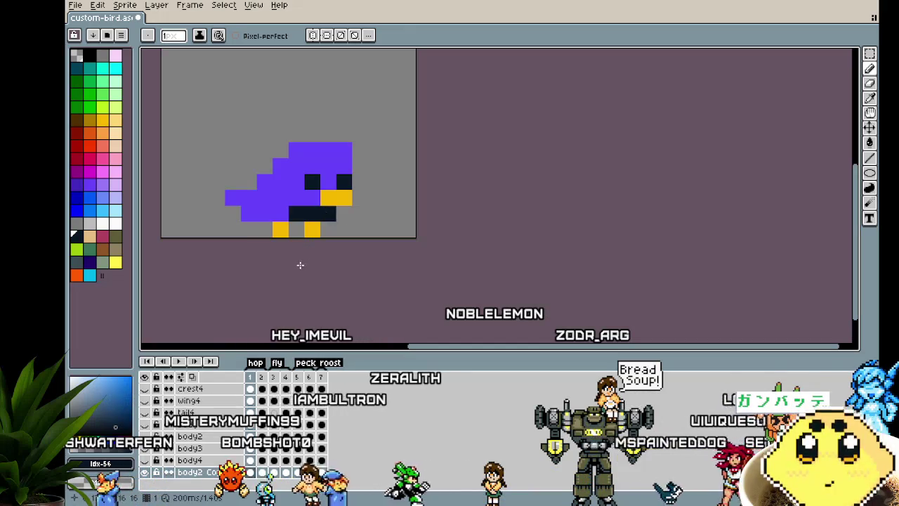
pyautogui.moveTo(298, 262); pyautogui.dragTo(278, 265)
pyautogui.scroll(1, 277, 265)
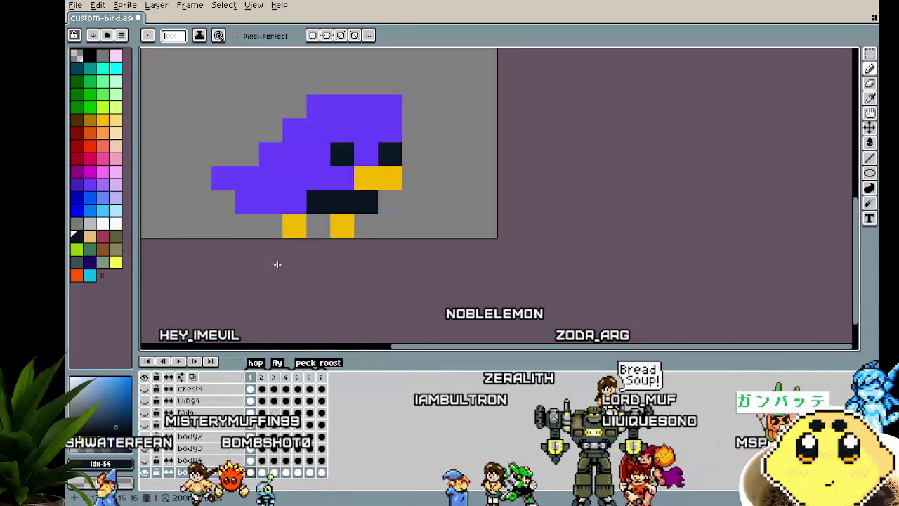
# Step: Repaint the pixels under the beak white and add a reddish belly pixel
pyautogui.click(103, 224)
pyautogui.moveTo(342, 201); pyautogui.dragTo(366, 202)
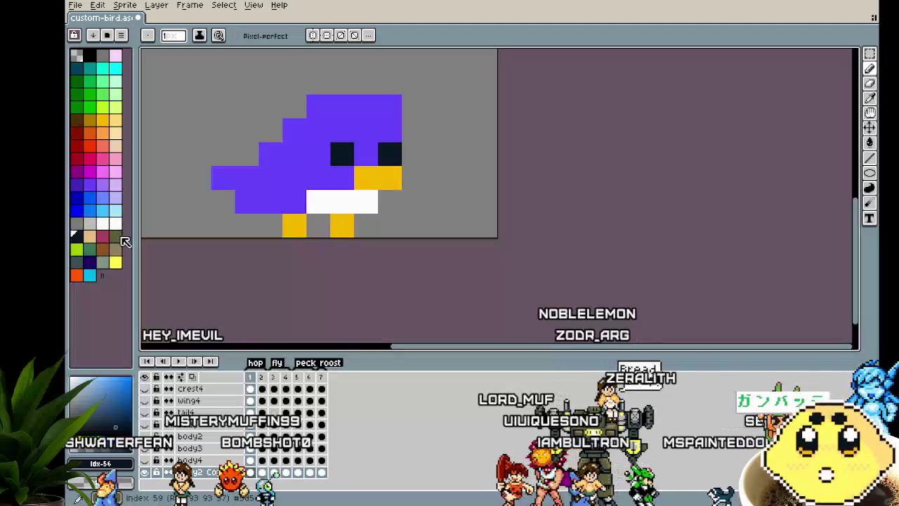
pyautogui.scroll(-2, 382, 200)
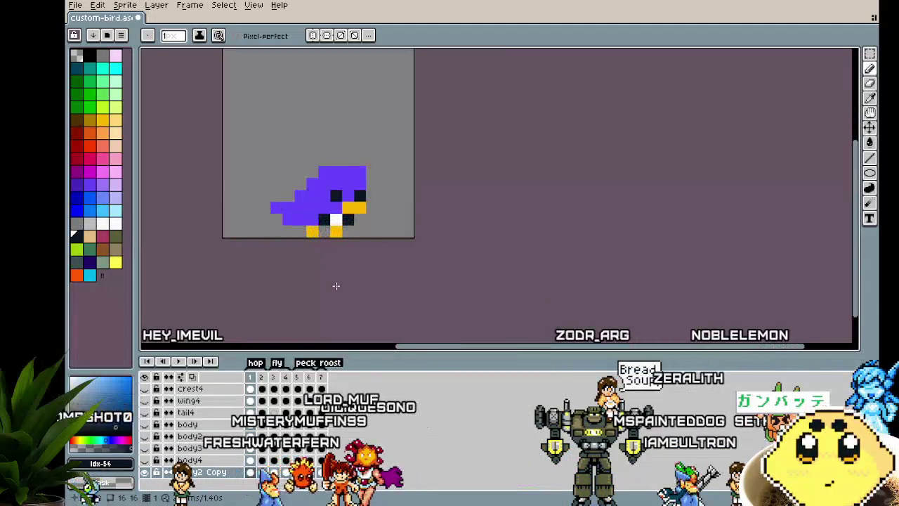
pyautogui.click(103, 235)
pyautogui.click(325, 220)
pyautogui.click(349, 220)
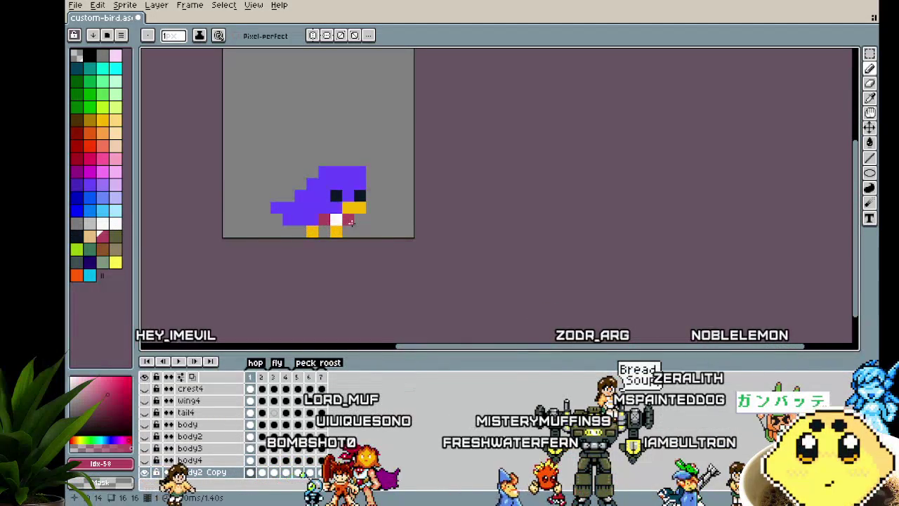
pyautogui.scroll(-2, 309, 307)
pyautogui.scroll(1, 308, 307)
pyautogui.hotkey('ctrl', 'z')
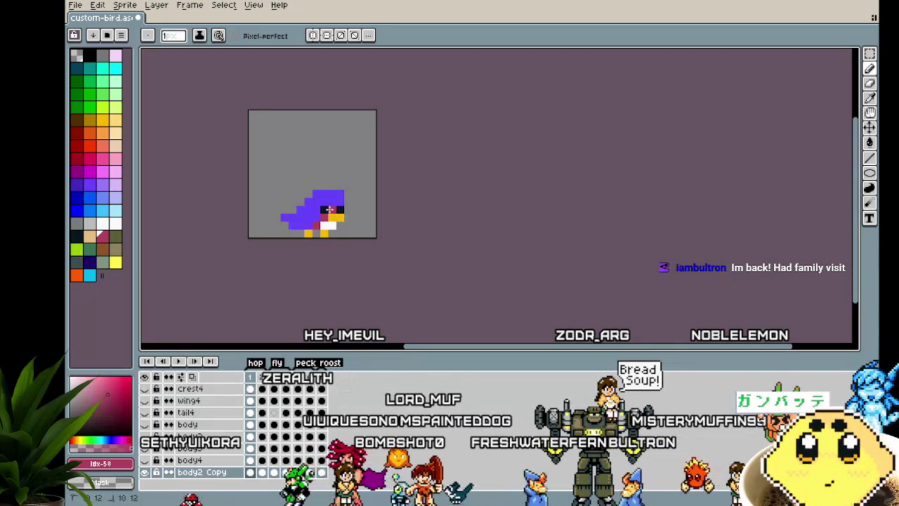
# Step: Paint magenta around the eye, try a magenta bucket fill on the body, then undo it
pyautogui.moveTo(316, 210); pyautogui.dragTo(327, 204)
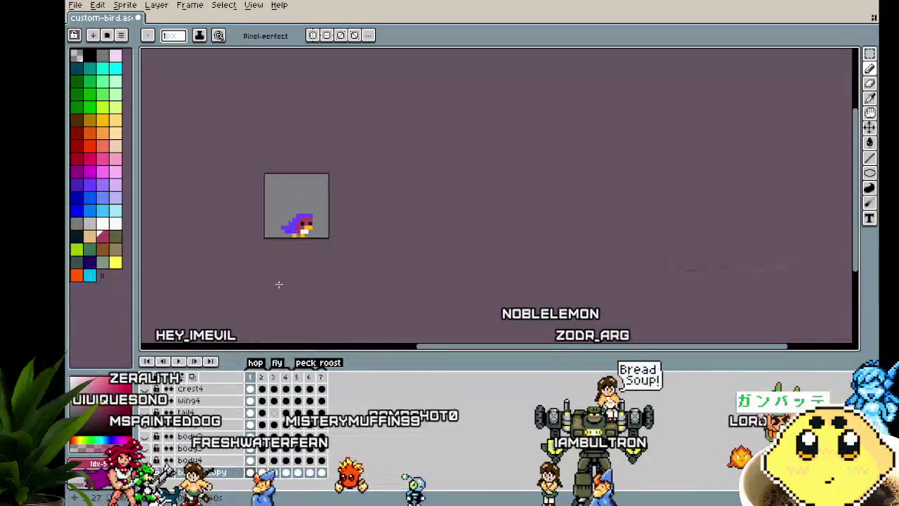
pyautogui.scroll(2, 311, 259)
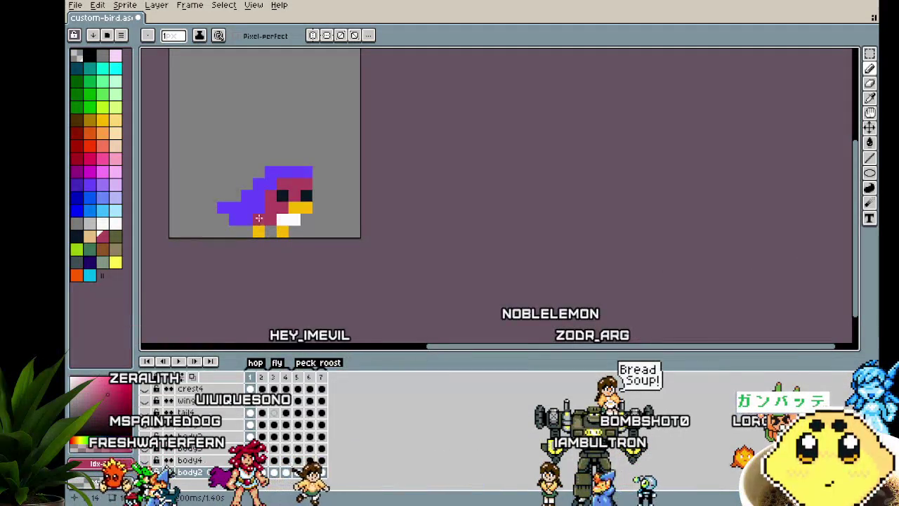
pyautogui.press('g')
pyautogui.click(251, 214)
pyautogui.hotkey('ctrl', 'z')
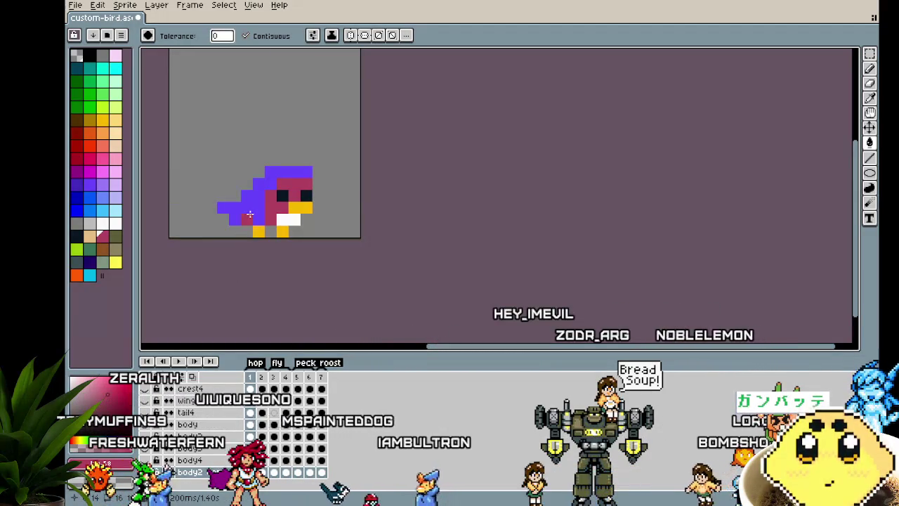
pyautogui.click(247, 214)
pyautogui.scroll(-2, 207, 291)
pyautogui.scroll(1, 207, 290)
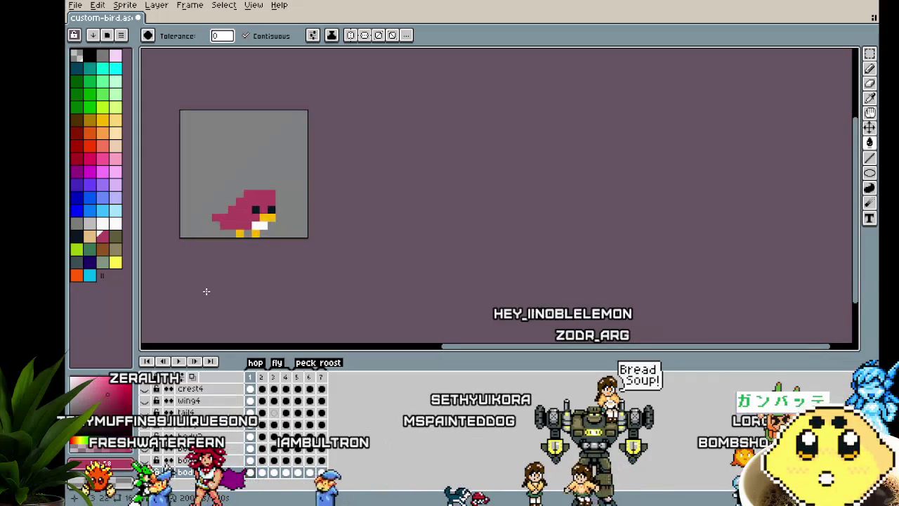
pyautogui.scroll(2, 206, 291)
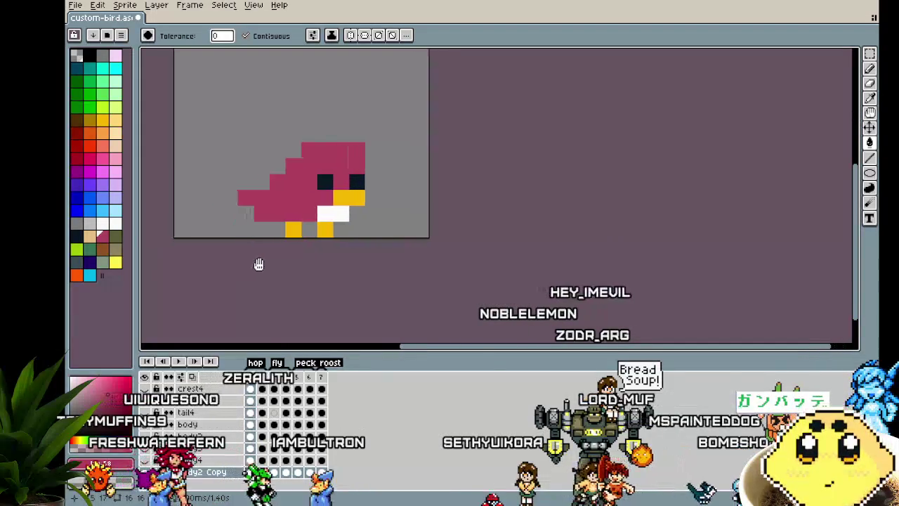
pyautogui.hotkey('ctrl', 'z')
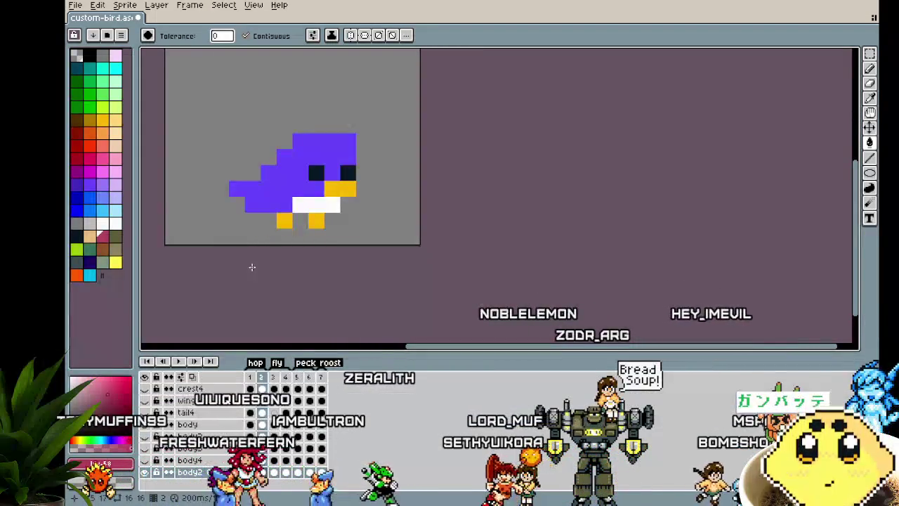
pyautogui.press('Left')
pyautogui.press('Right')
# Step: Rename the body2 Copy layer to body5, play the animation and recentre the bird
pyautogui.hotkey('shift', 'p')
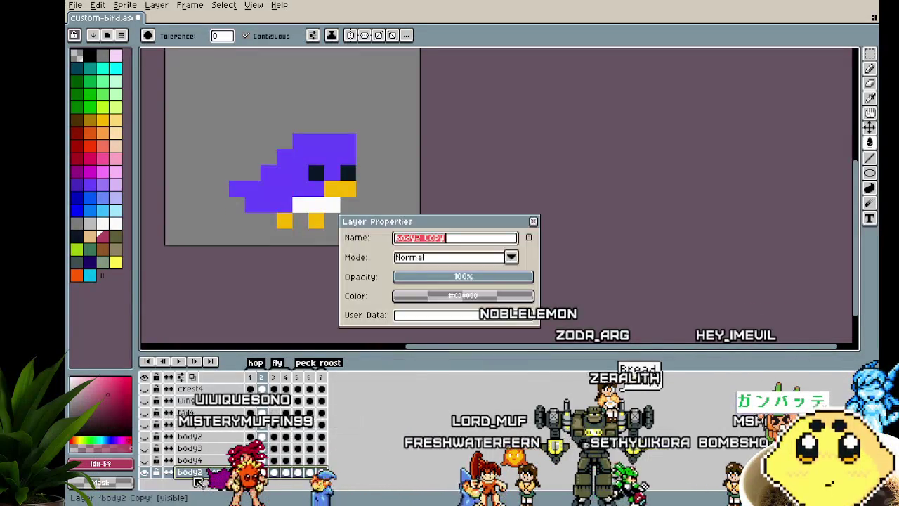
pyautogui.write('b')
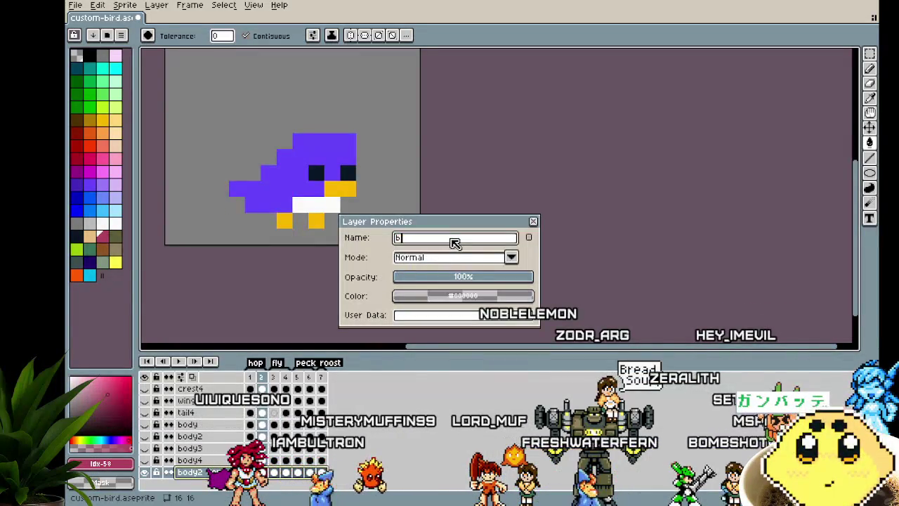
pyautogui.press('Return')
pyautogui.press('Return')
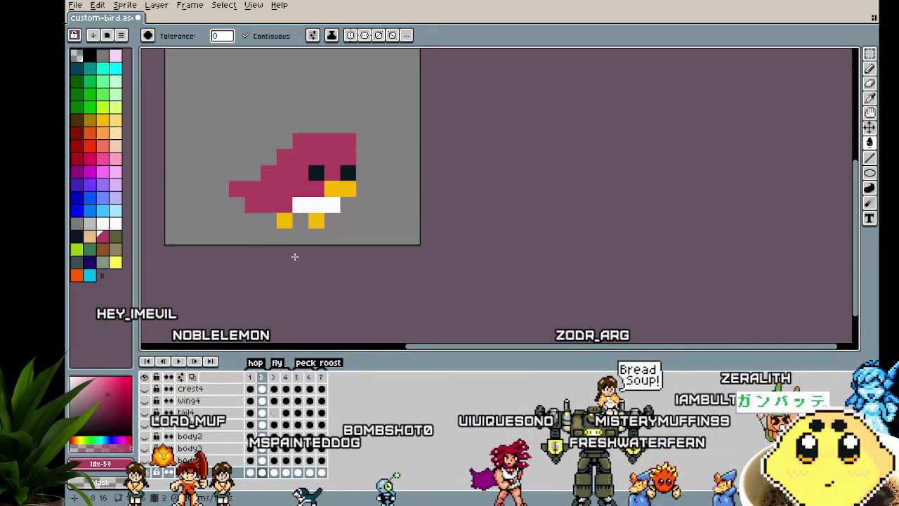
pyautogui.moveTo(295, 256); pyautogui.dragTo(243, 286)
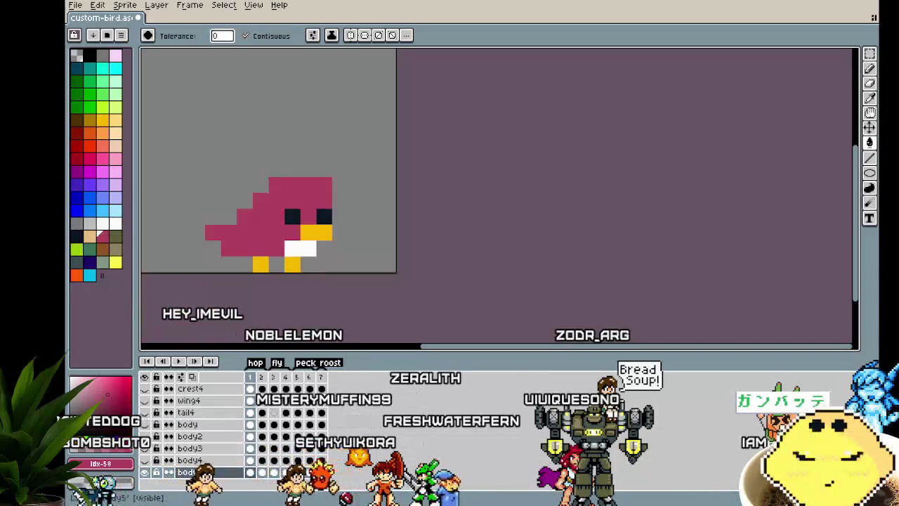
# Step: Add a new empty layer and name it beak
pyautogui.rightClick(204, 447)
pyautogui.click(313, 427)
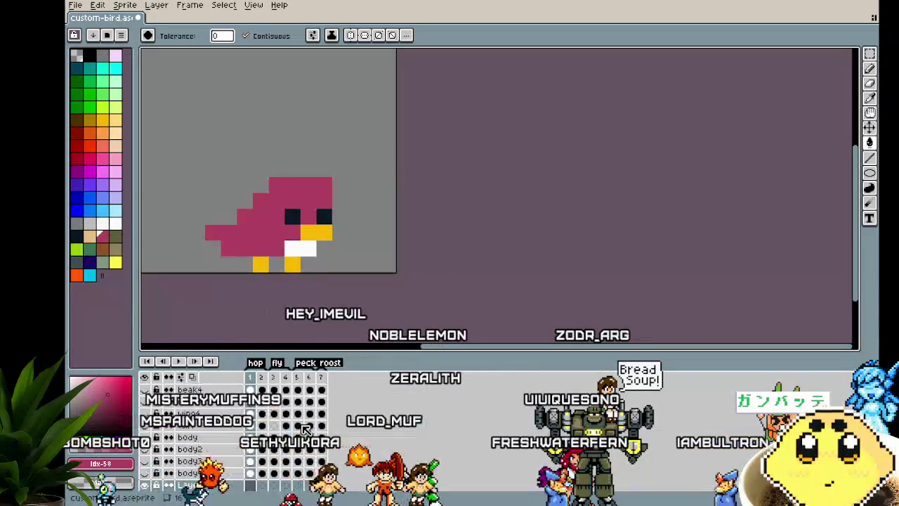
pyautogui.doubleClick(216, 461)
pyautogui.write('beal')
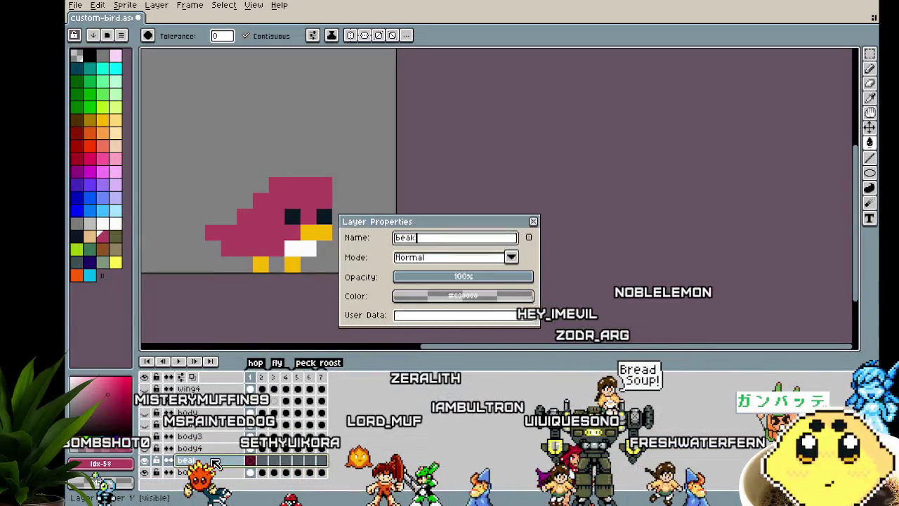
pyautogui.press('Return')
# Step: Pencil a larger yellow beak below the bird's eye, undoing an overshooting stroke
pyautogui.press('b')
pyautogui.keyDown('alt'); pyautogui.click(305, 229); pyautogui.keyUp('alt')
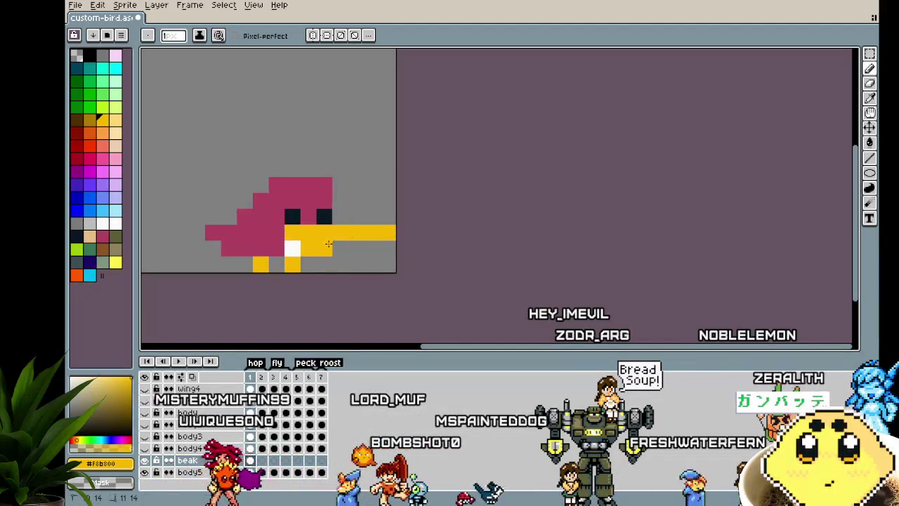
pyautogui.scroll(-4, 312, 309)
pyautogui.scroll(-2, 312, 309)
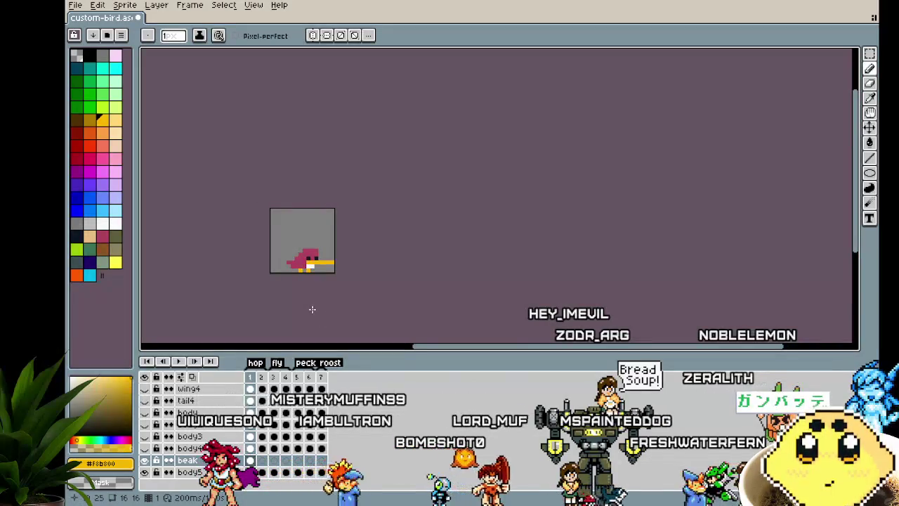
pyautogui.scroll(3, 316, 263)
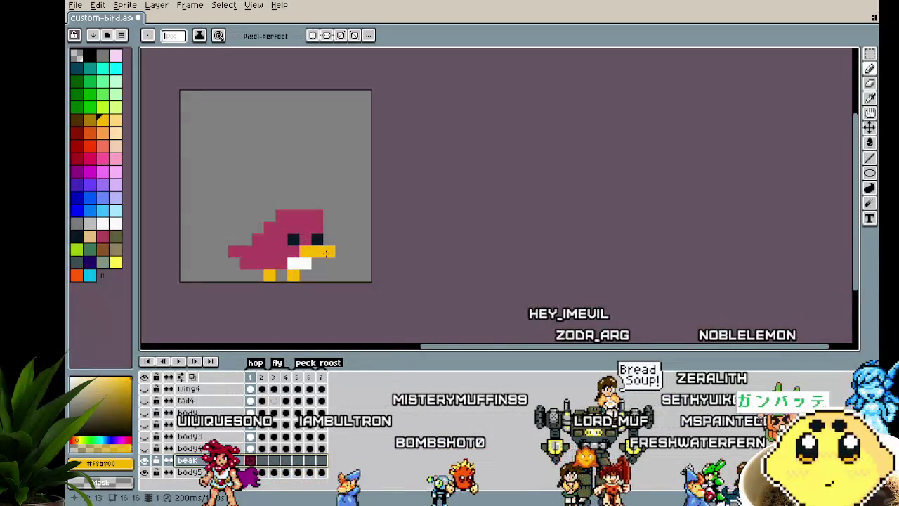
pyautogui.hotkey('ctrl', 'z')
pyautogui.scroll(-4, 302, 282)
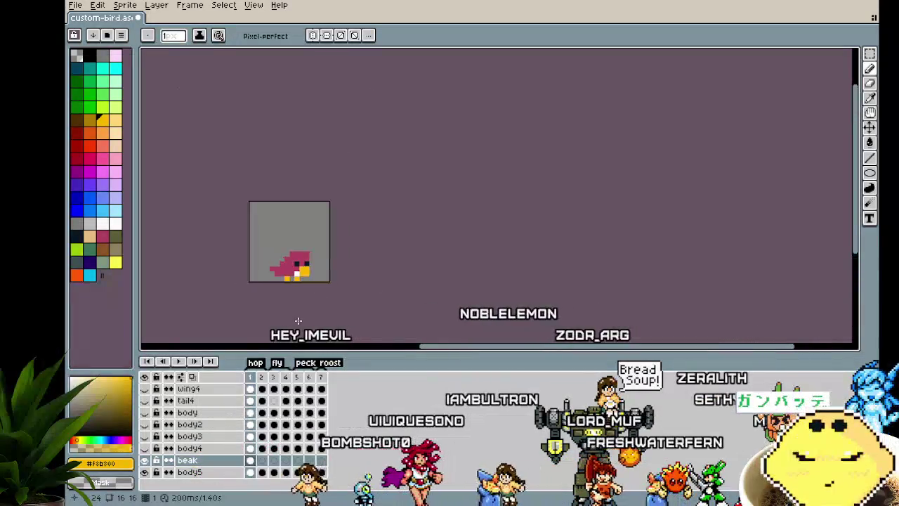
pyautogui.scroll(2, 298, 320)
pyautogui.scroll(3, 298, 320)
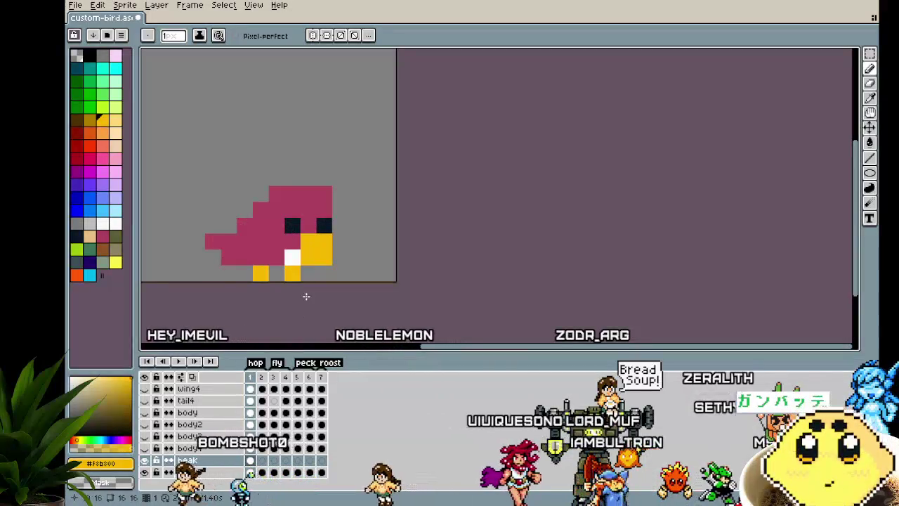
pyautogui.scroll(2, 213, 448)
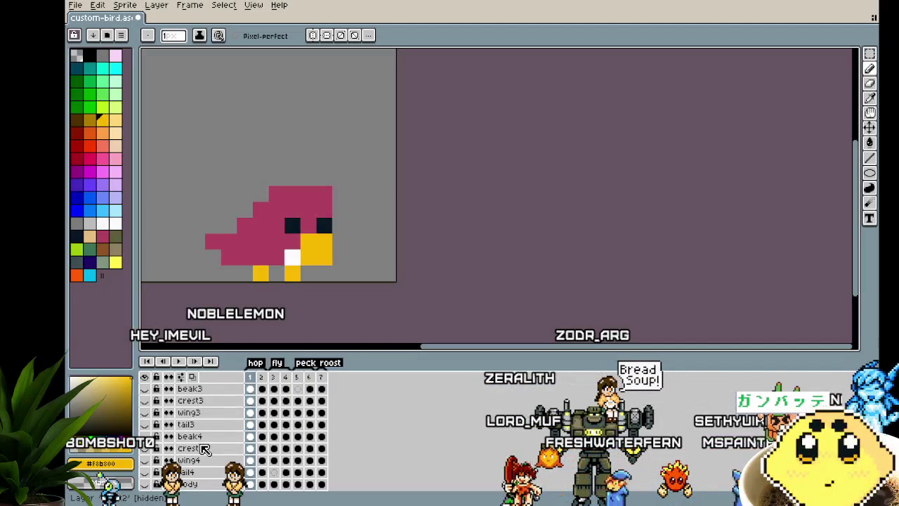
# Step: Rename the beak layer to beak5
pyautogui.scroll(-3, 203, 463)
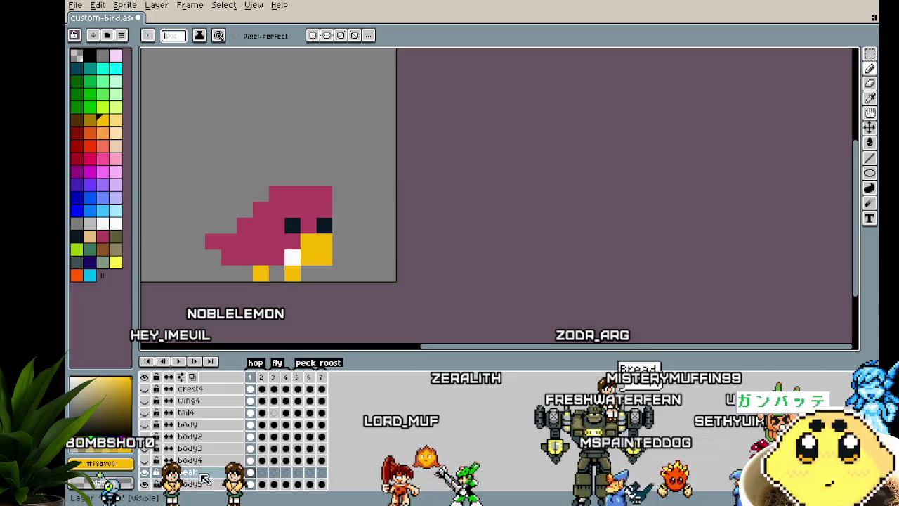
pyautogui.doubleClick(191, 472)
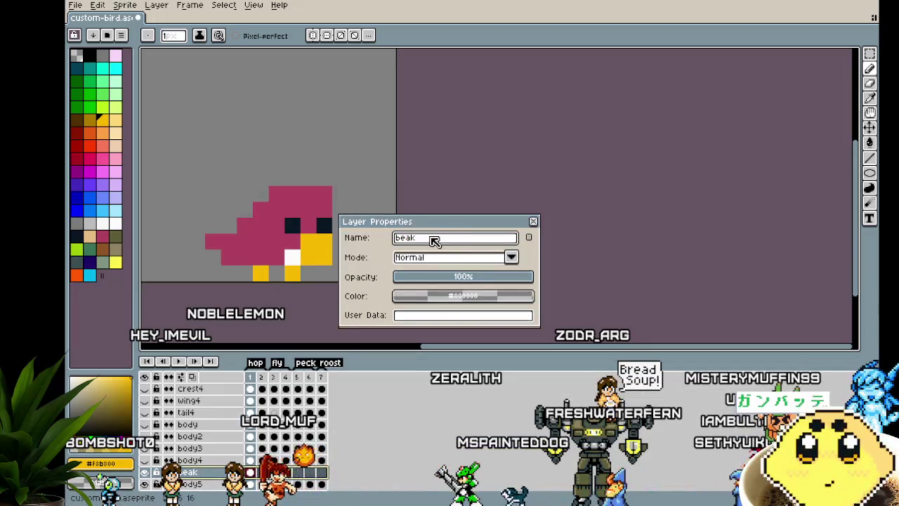
pyautogui.press('Return')
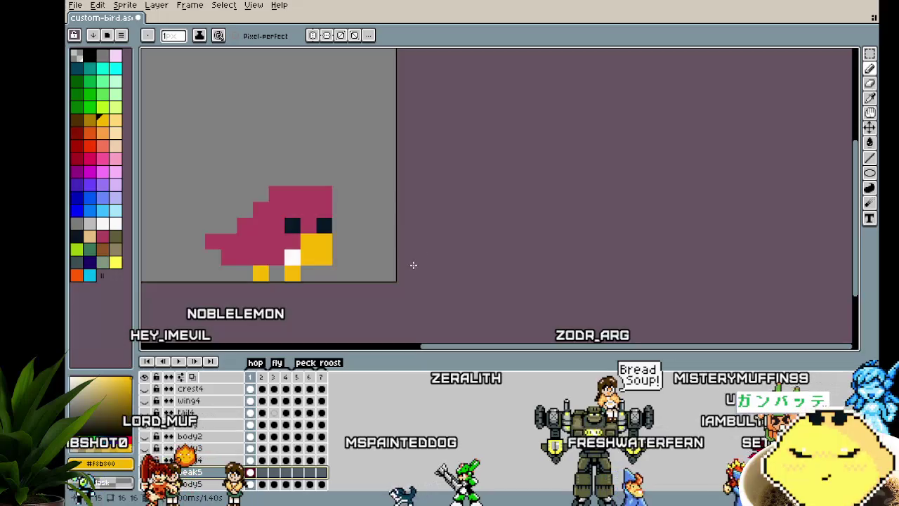
# Step: Recentre the bird and drag beak5 up to sit just below tail4
pyautogui.scroll(-1, 411, 270)
pyautogui.scroll(-1, 405, 284)
pyautogui.moveTo(406, 286); pyautogui.dragTo(370, 205)
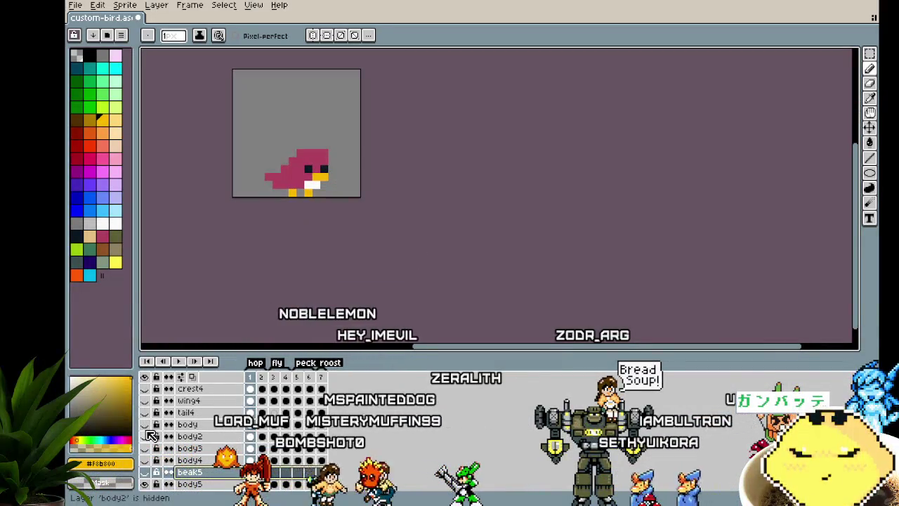
pyautogui.scroll(3, 151, 429)
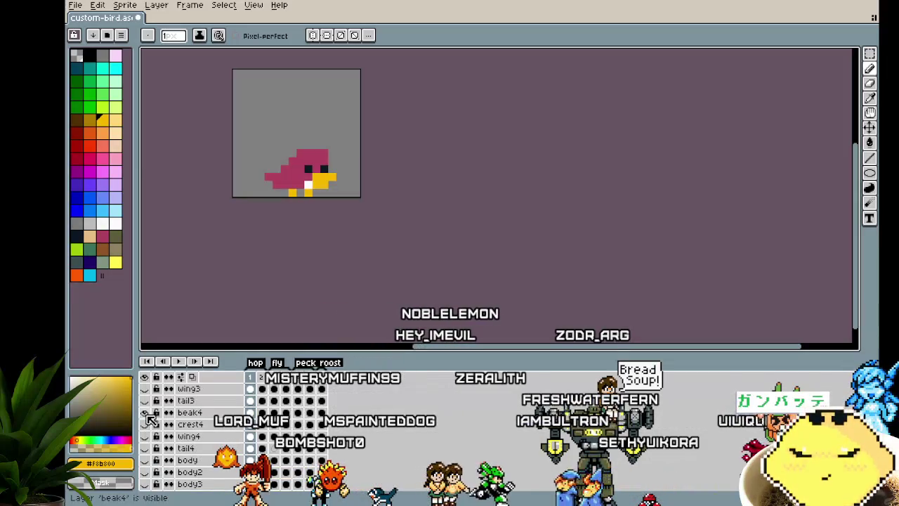
pyautogui.scroll(-4, 150, 420)
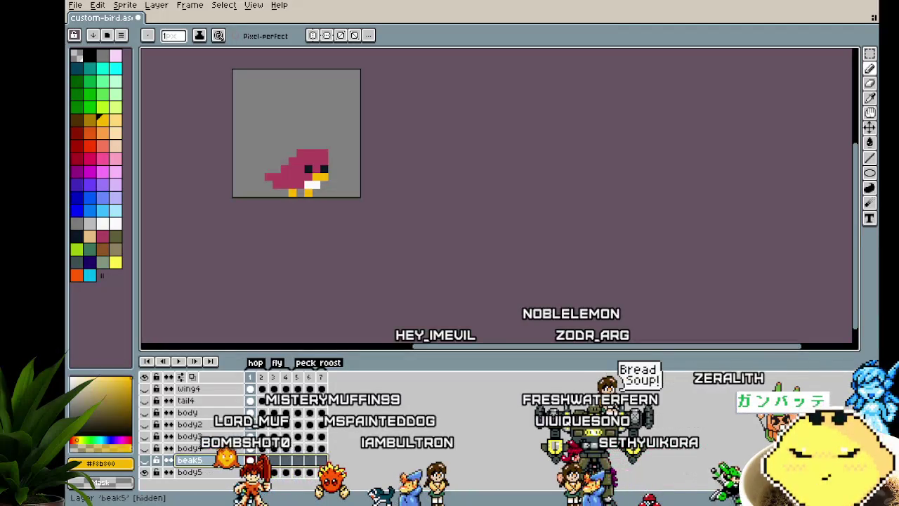
pyautogui.moveTo(188, 460); pyautogui.dragTo(219, 424)
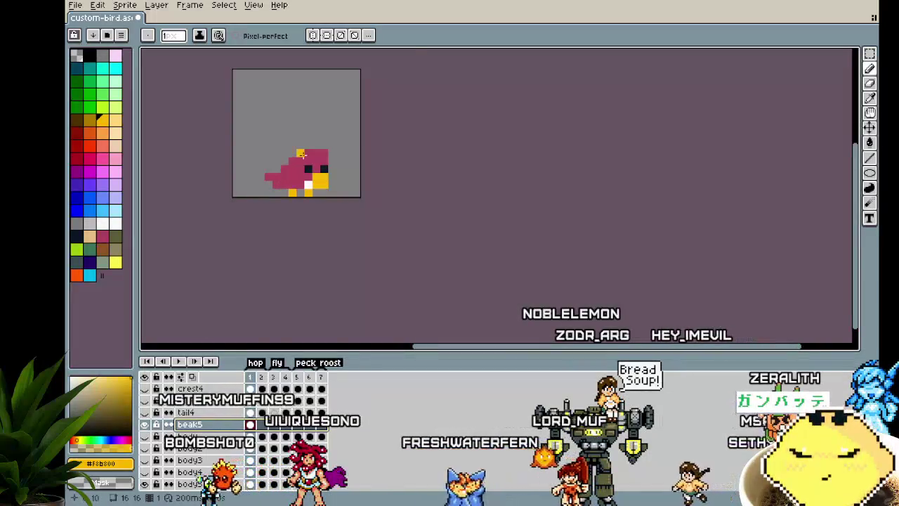
# Step: Step through the animation from frame 2 to the frame 7 roost pose
pyautogui.scroll(5, 300, 184)
pyautogui.press('Right')
pyautogui.press('Right')
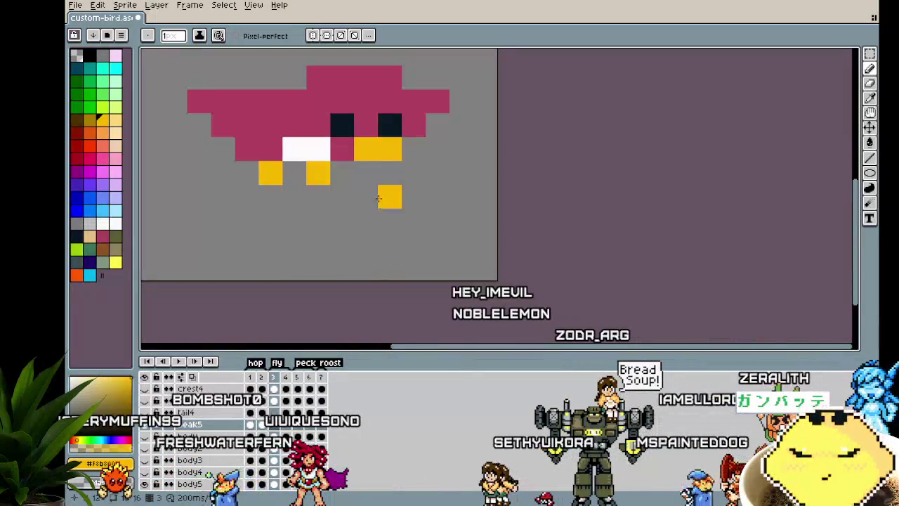
pyautogui.press('Right')
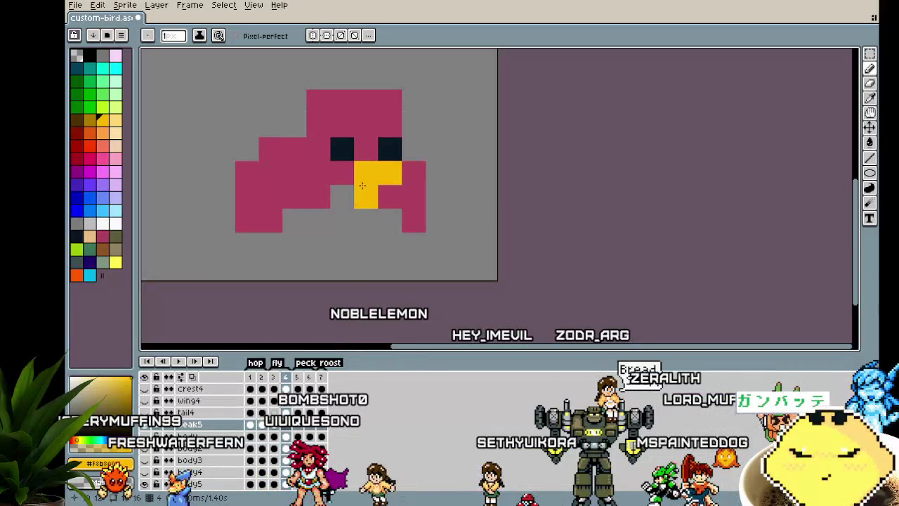
pyautogui.press('Right')
pyautogui.press('Right')
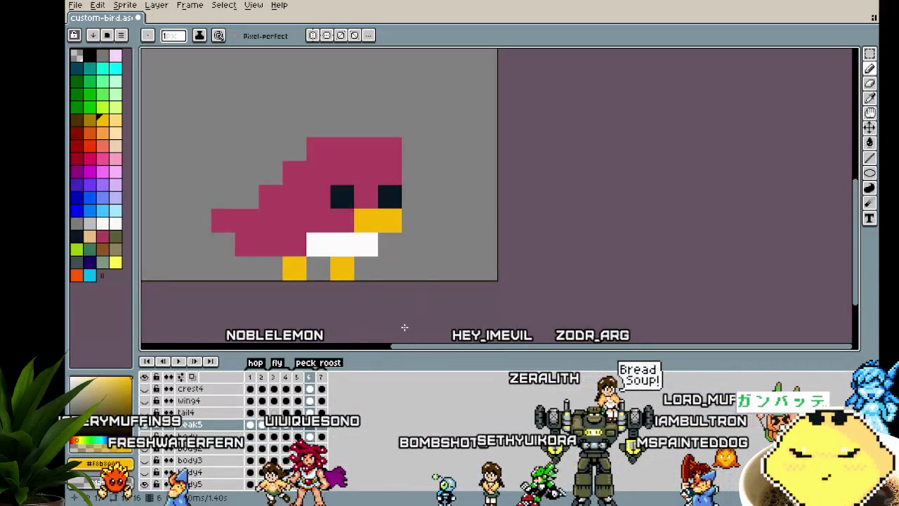
pyautogui.press('Right')
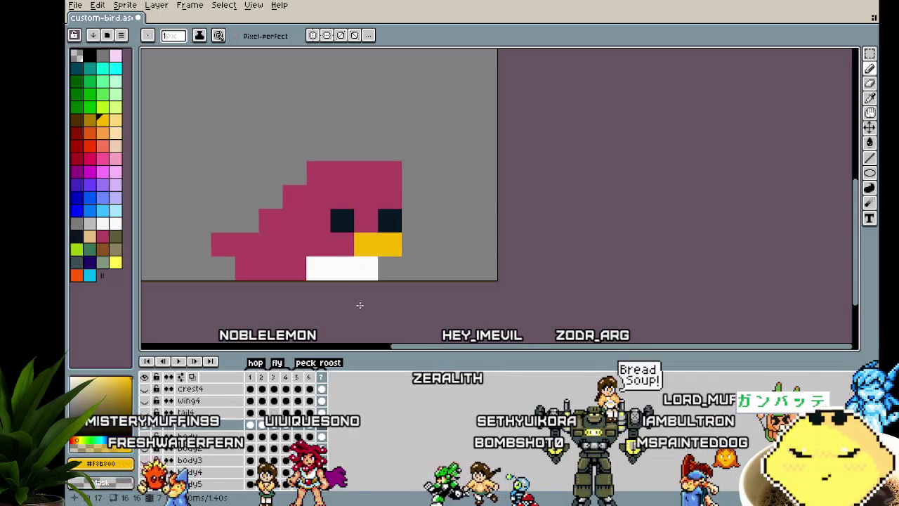
pyautogui.press('Right')
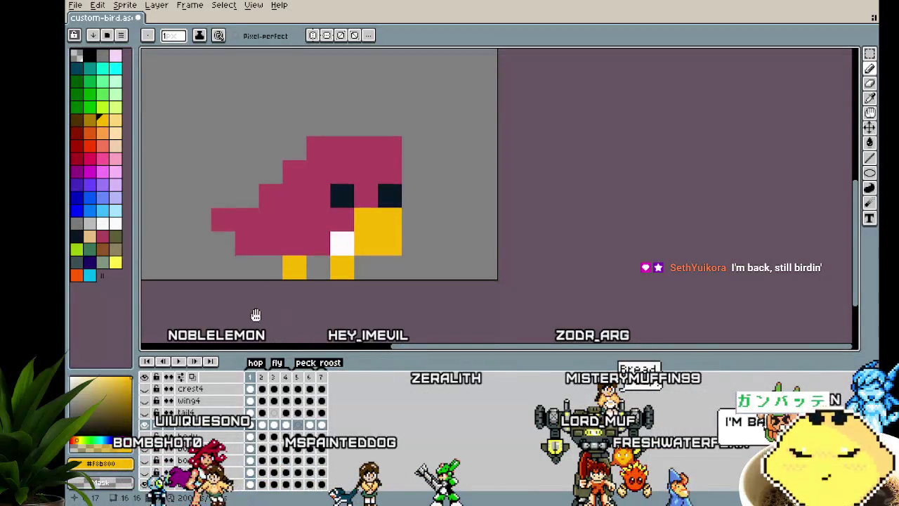
# Step: Recentre the bird, view the frame 5 peck pose, then return to frame 2
pyautogui.moveTo(264, 297); pyautogui.dragTo(364, 312)
pyautogui.scroll(-1, 364, 312)
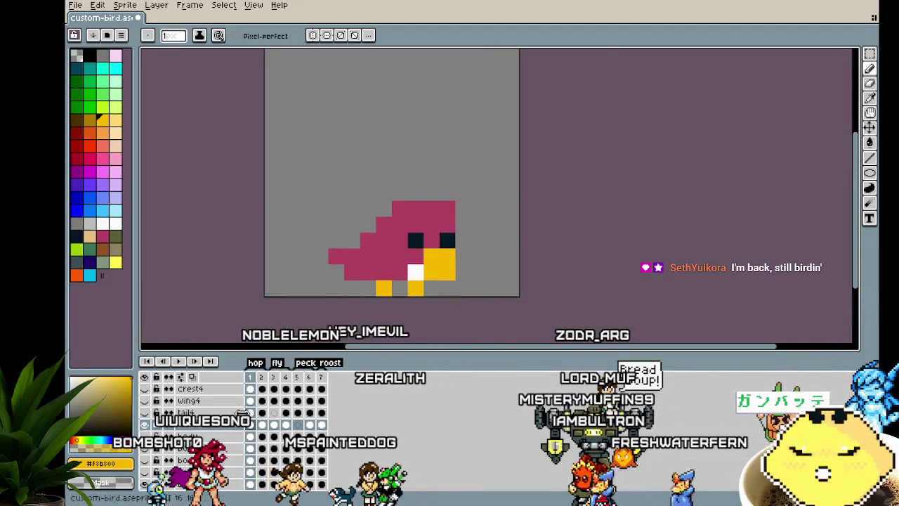
pyautogui.scroll(1, 190, 425)
pyautogui.scroll(1, 189, 425)
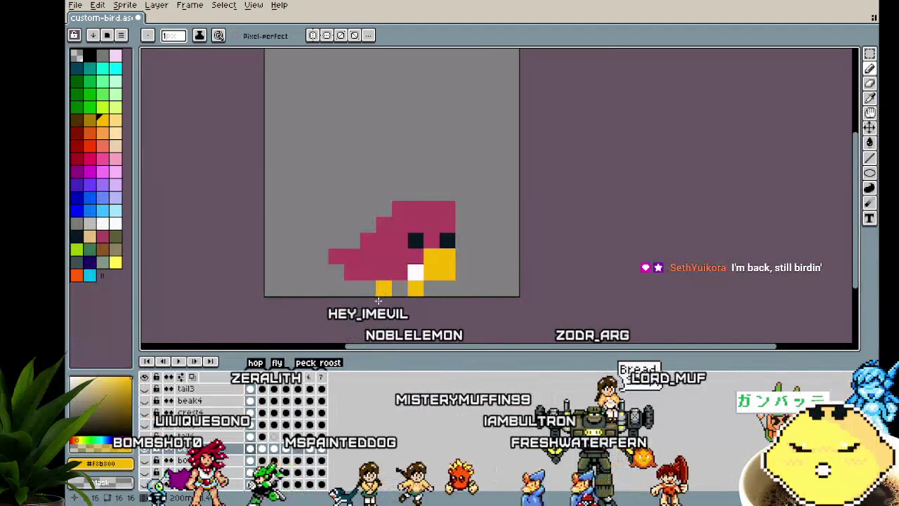
pyautogui.moveTo(377, 302); pyautogui.dragTo(358, 296)
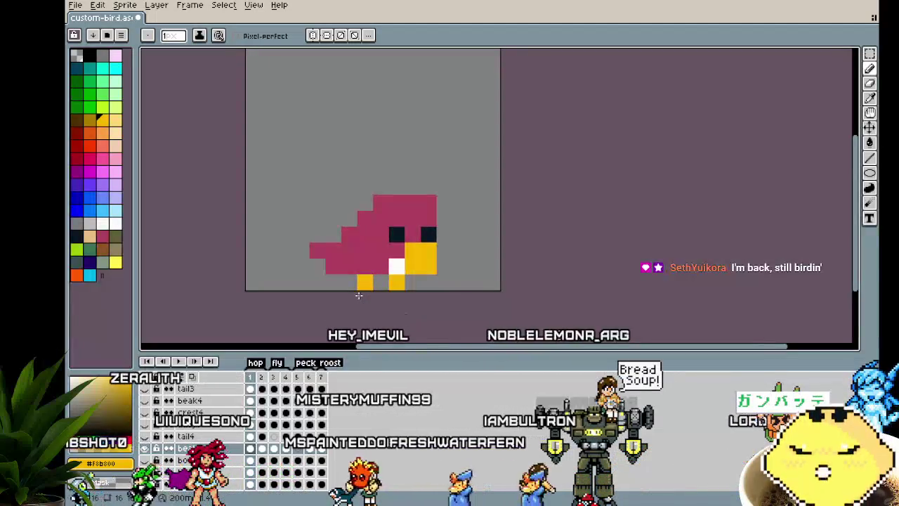
pyautogui.scroll(-2, 298, 430)
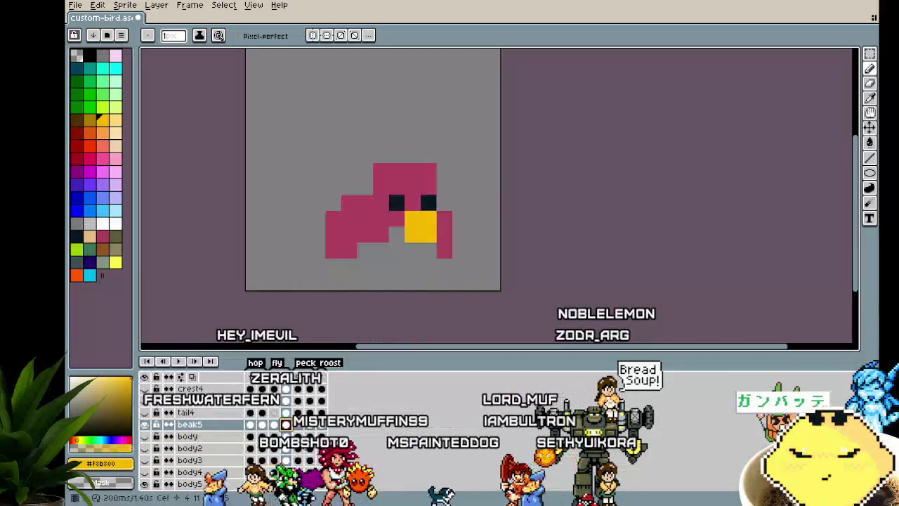
pyautogui.click(298, 425)
pyautogui.press('Left')
pyautogui.press('Left')
pyautogui.press('Left')
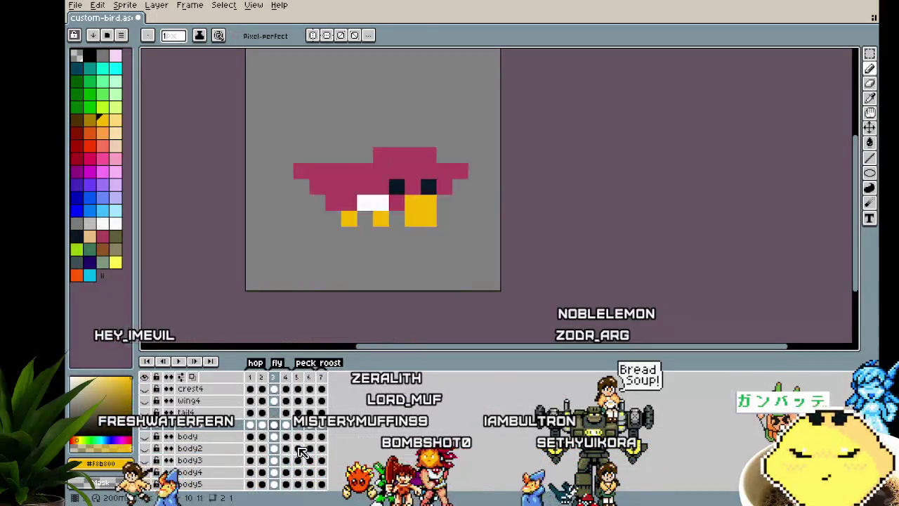
pyautogui.scroll(4, 209, 434)
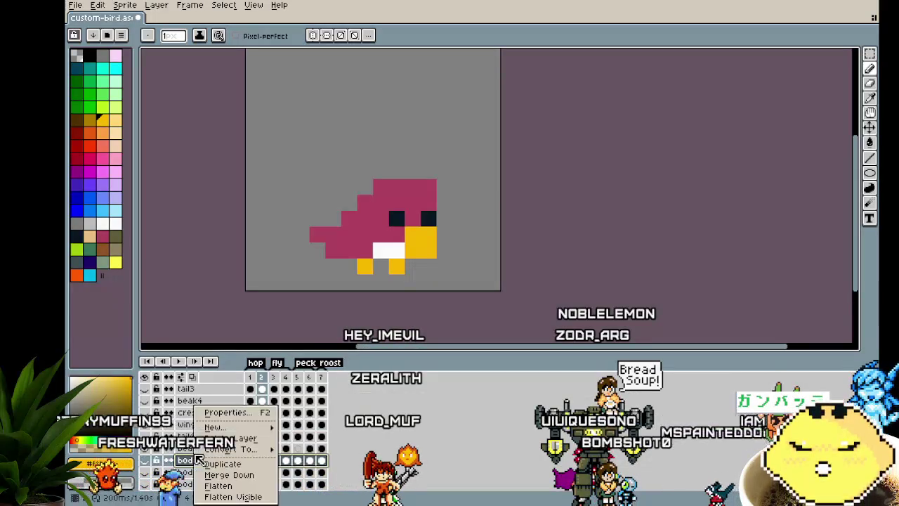
# Step: Add a new empty layer and name it crest5
pyautogui.click(307, 429)
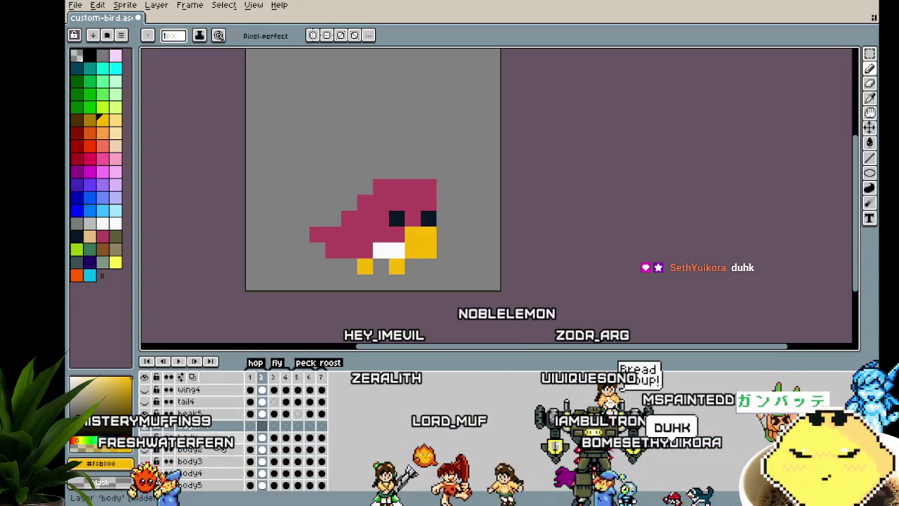
pyautogui.doubleClick(199, 427)
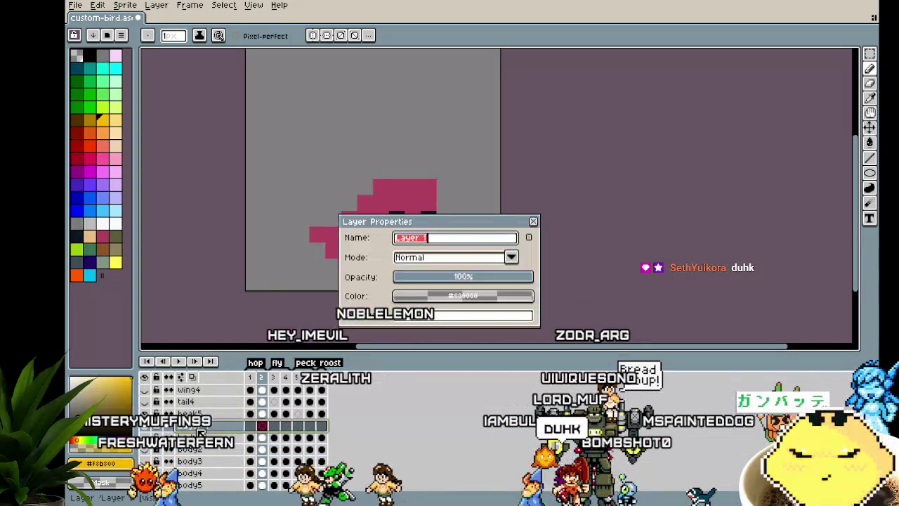
pyautogui.write('crest5')
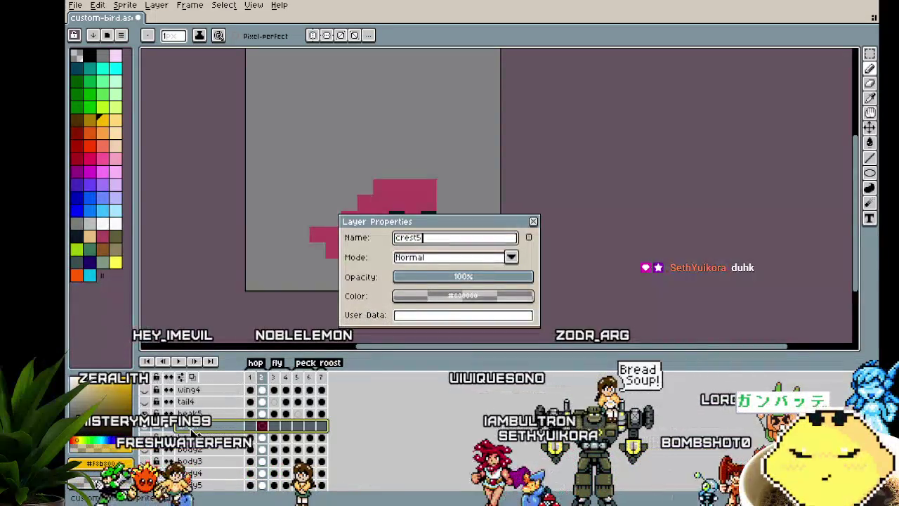
pyautogui.press('Return')
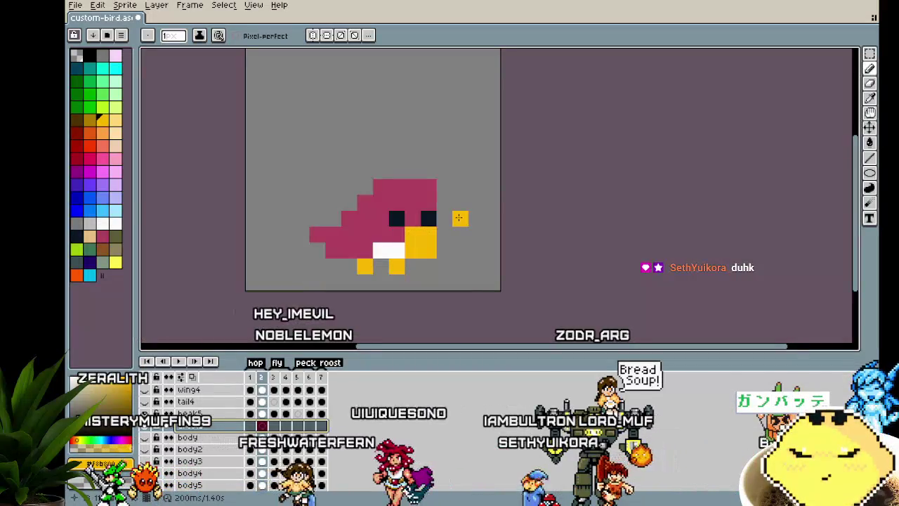
# Step: Work on crest5 in frame 1, then step through frames 2 and 3
pyautogui.scroll(1, 393, 211)
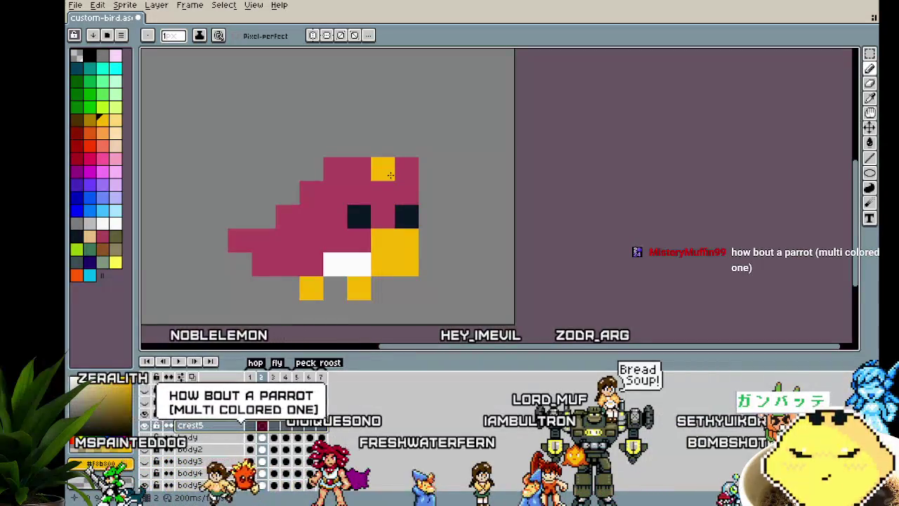
pyautogui.click(251, 425)
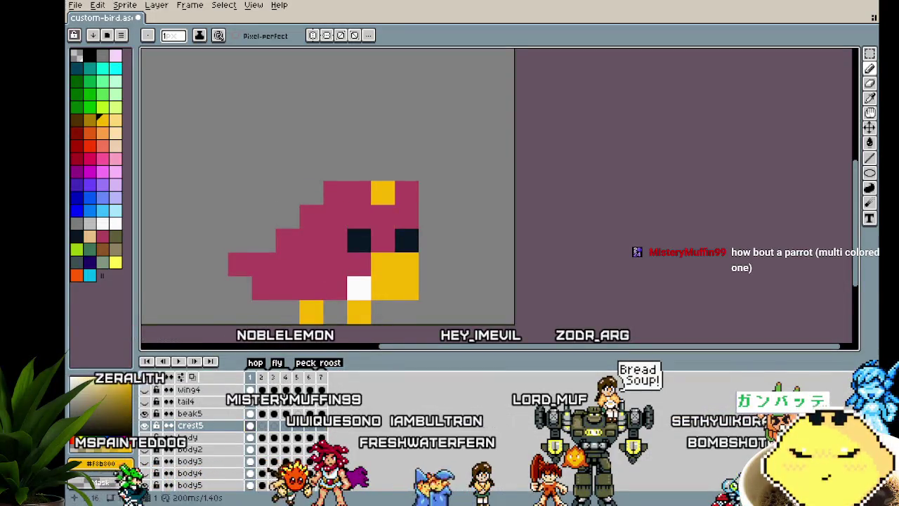
pyautogui.scroll(-5, 220, 286)
pyautogui.scroll(3, 219, 287)
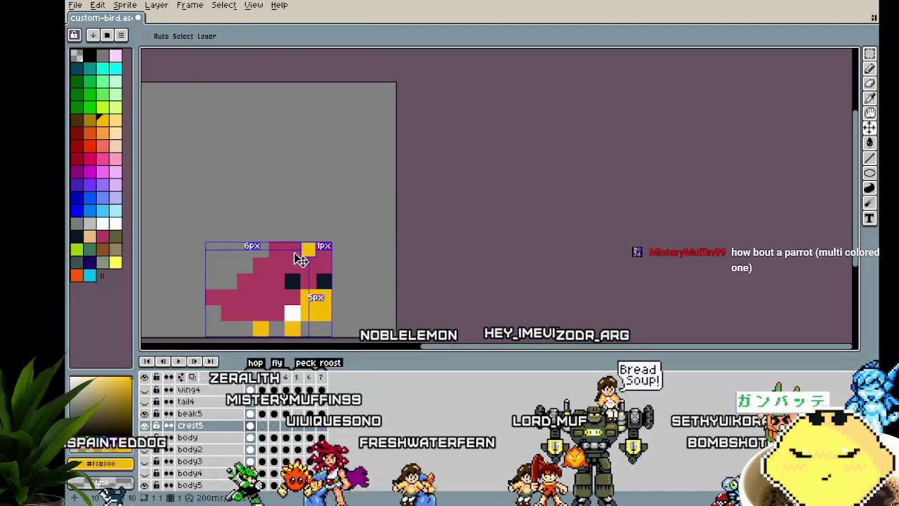
pyautogui.scroll(-3, 244, 312)
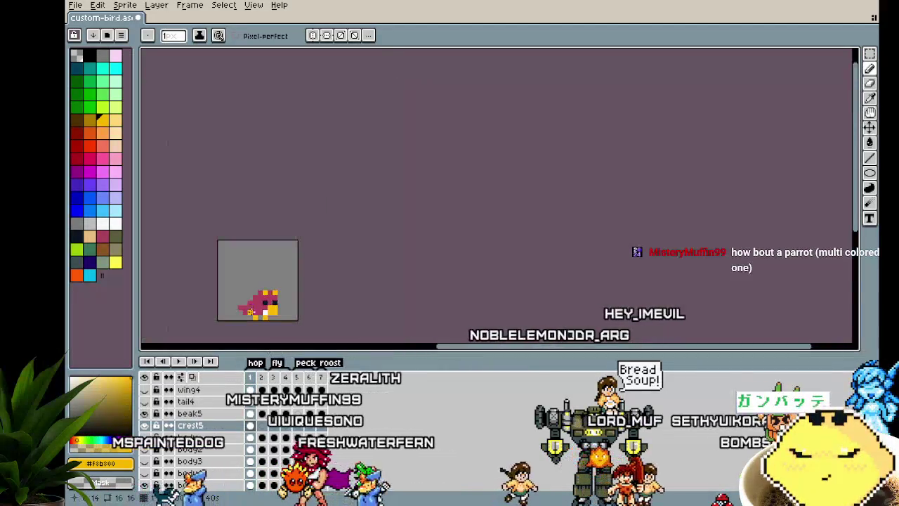
pyautogui.scroll(3, 243, 312)
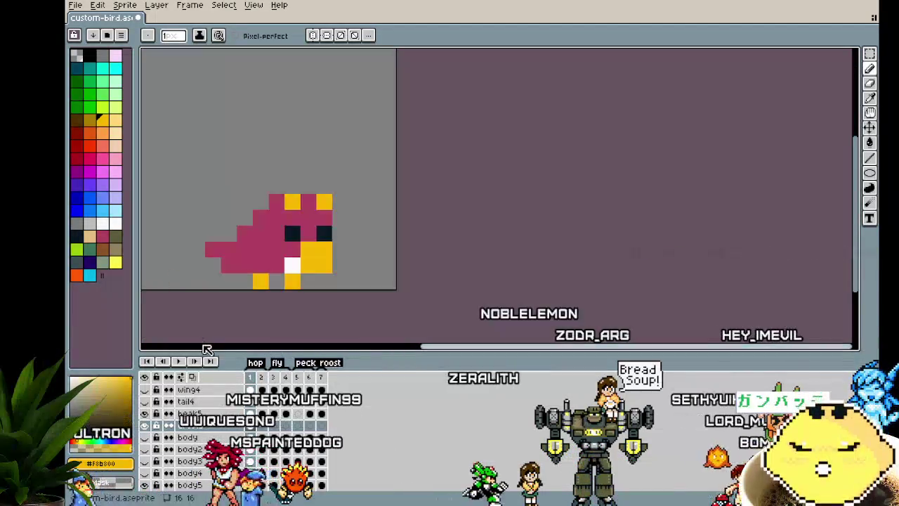
pyautogui.press('Right')
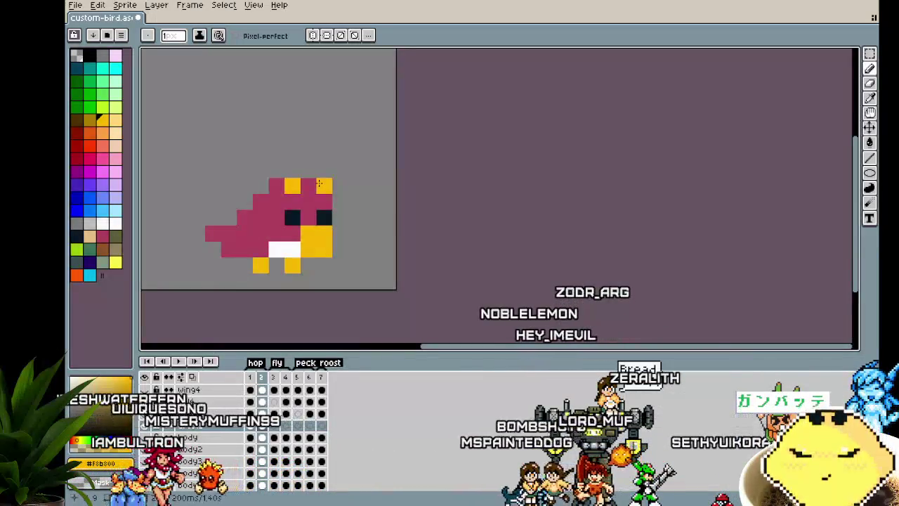
pyautogui.press('Right')
pyautogui.press('Right')
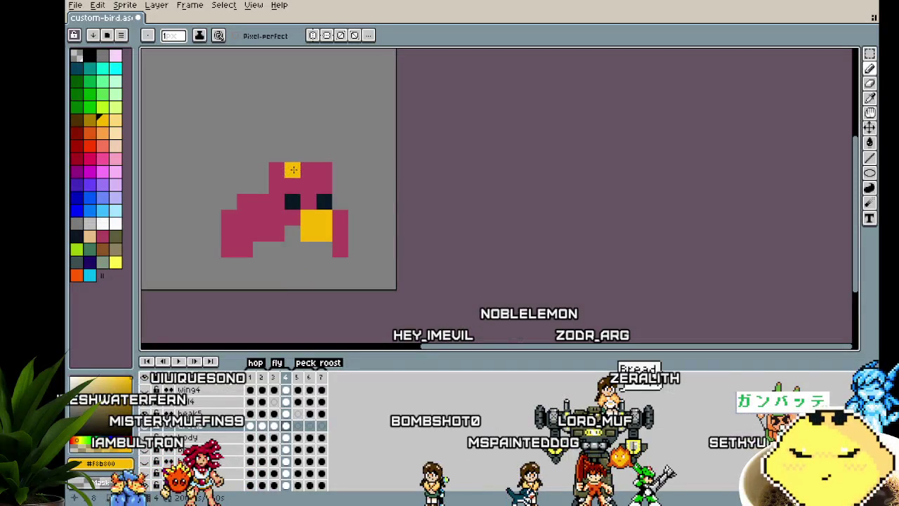
# Step: Paint a yellow crest pixel atop the bird in frame 6, then cycle back to frame 1
pyautogui.press('Right')
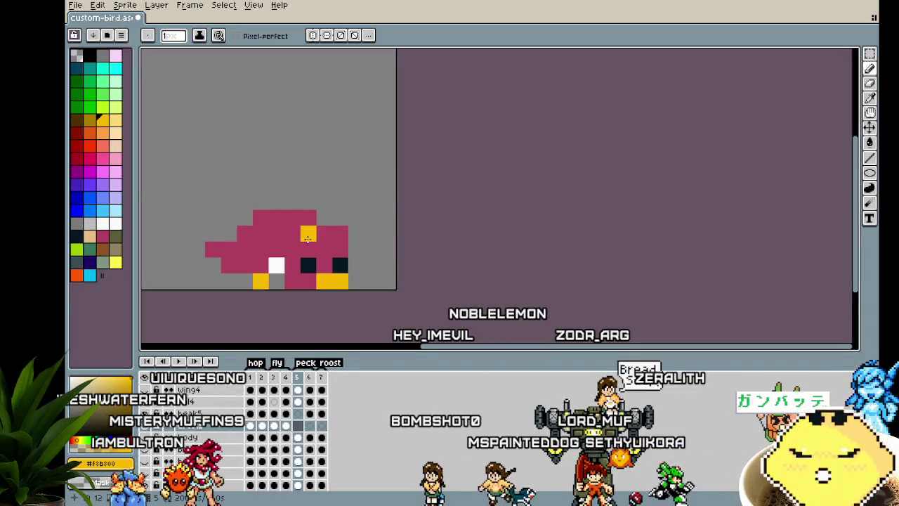
pyautogui.press('Right')
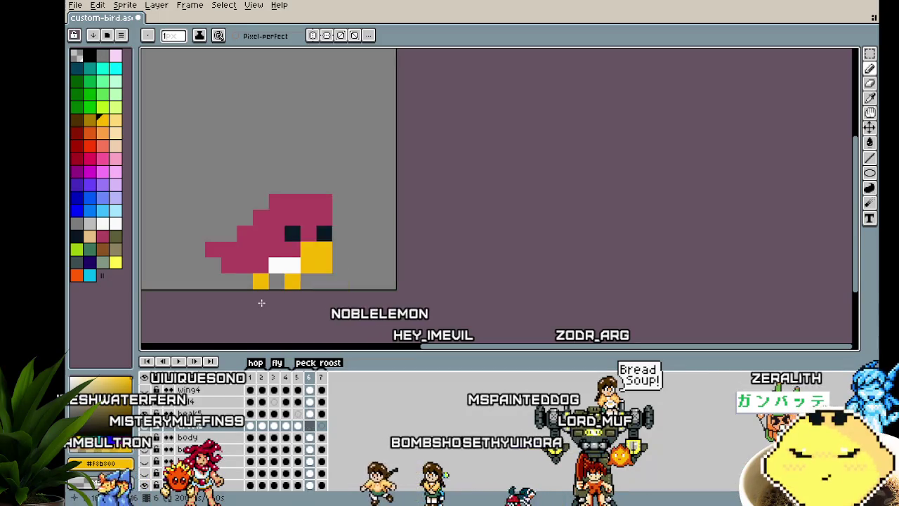
pyautogui.click(317, 201)
pyautogui.press('Right')
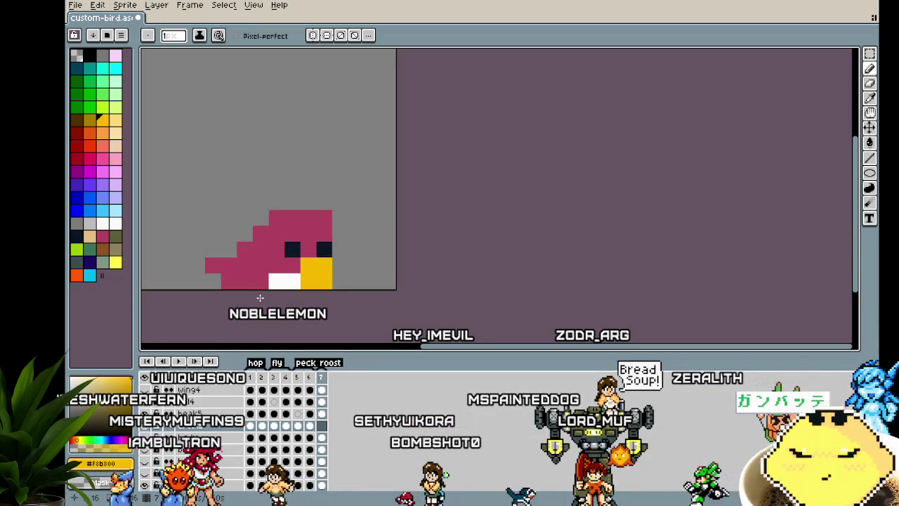
pyautogui.press('Right')
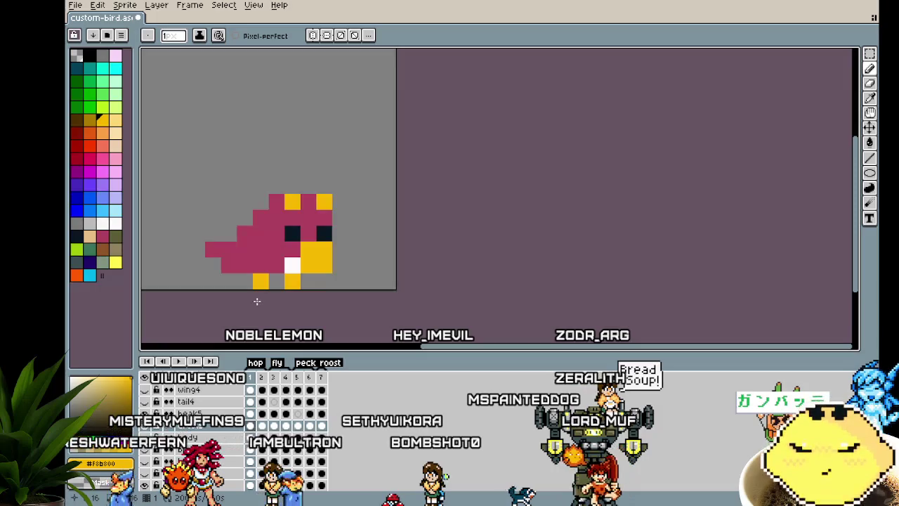
pyautogui.press('Return')
pyautogui.scroll(2, 184, 450)
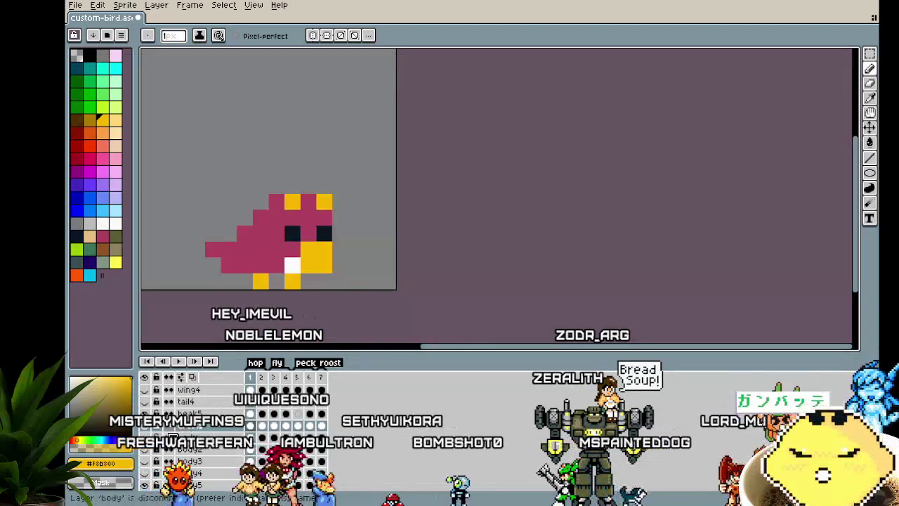
pyautogui.scroll(3, 186, 419)
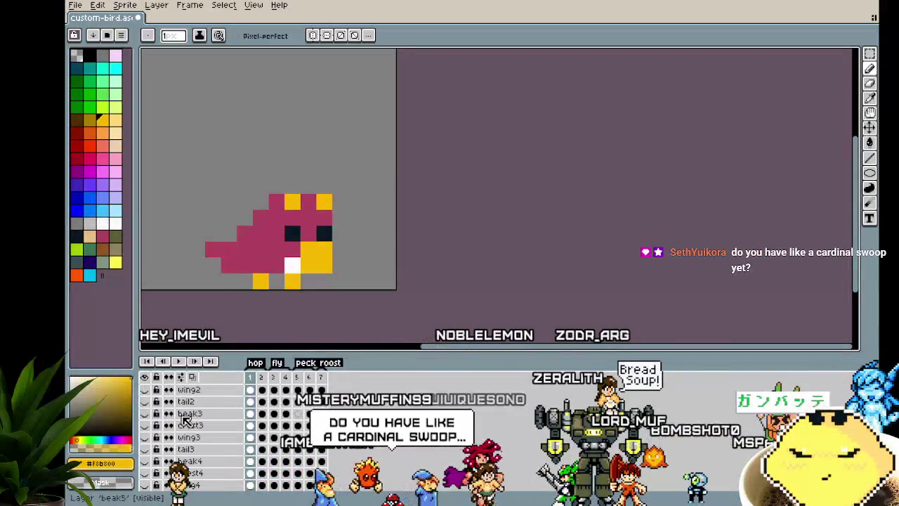
pyautogui.scroll(-3, 186, 420)
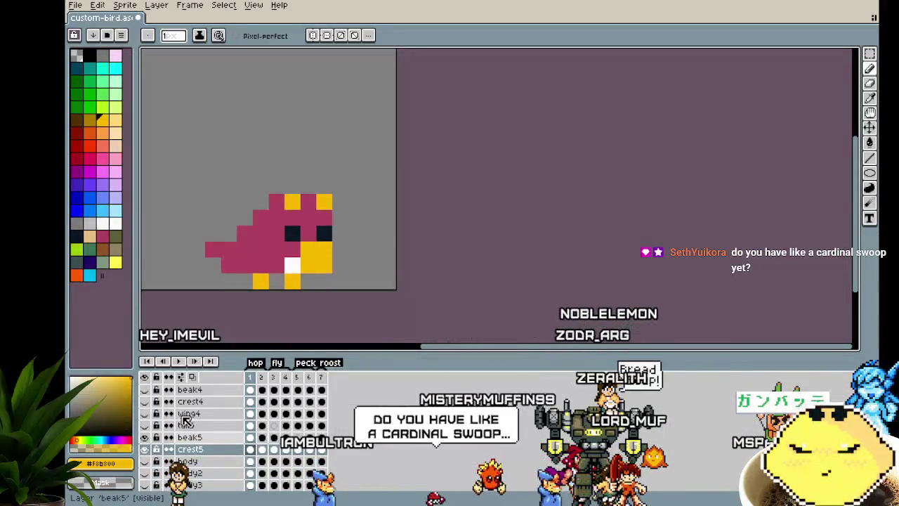
pyautogui.scroll(2, 186, 443)
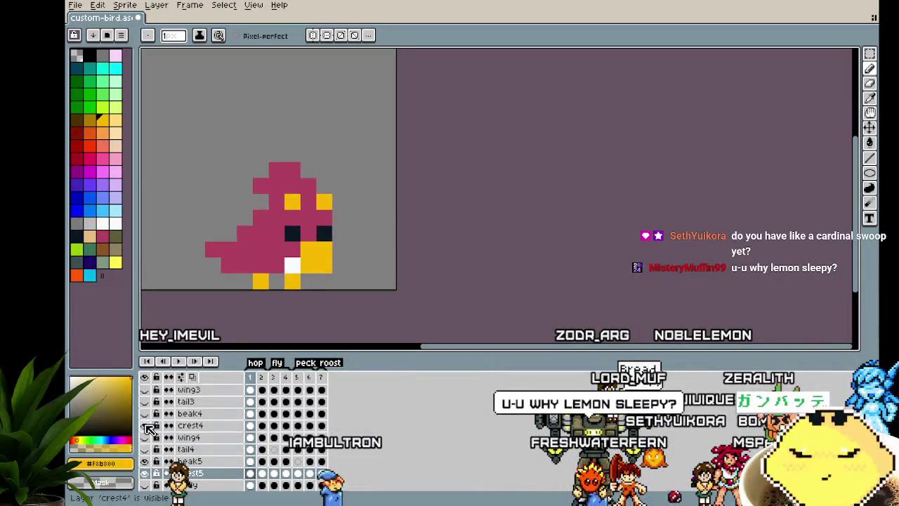
# Step: Show crest5, select the frame 2 and frame 5 cels, then hide crest5 again
pyautogui.click(146, 475)
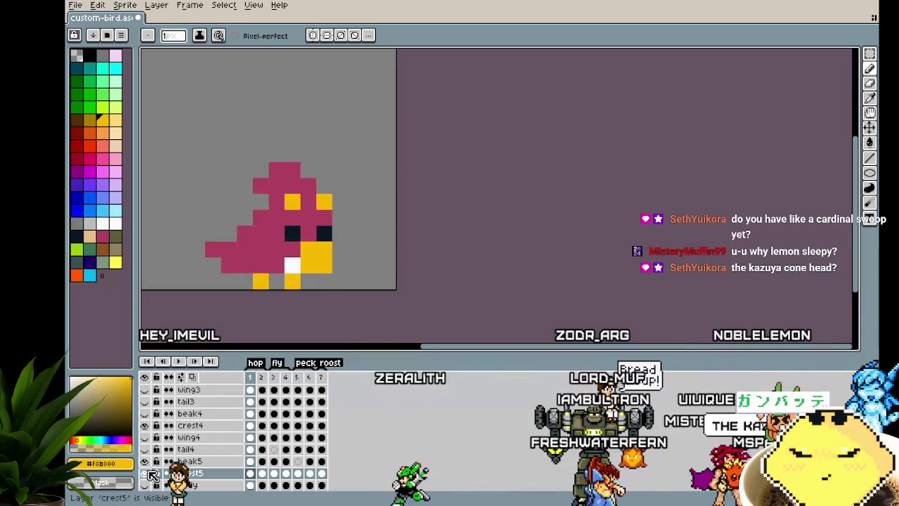
pyautogui.click(146, 473)
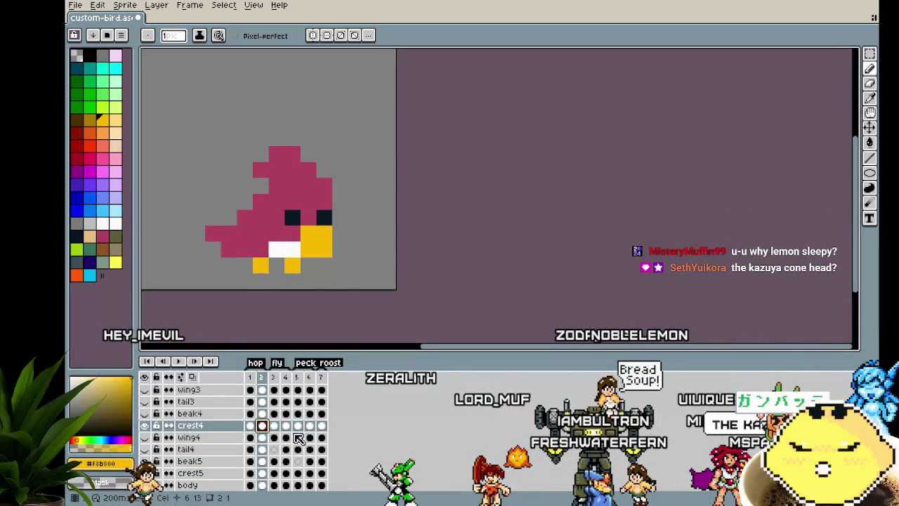
pyautogui.click(298, 437)
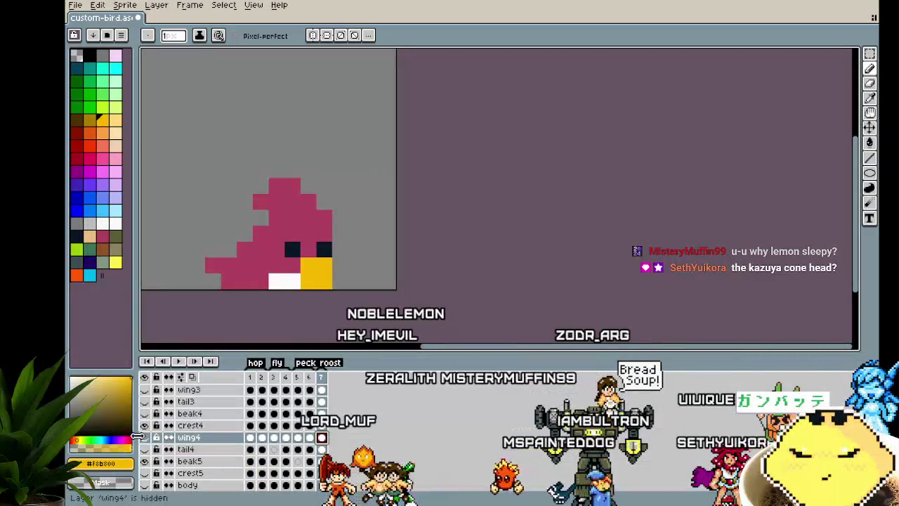
pyautogui.click(146, 472)
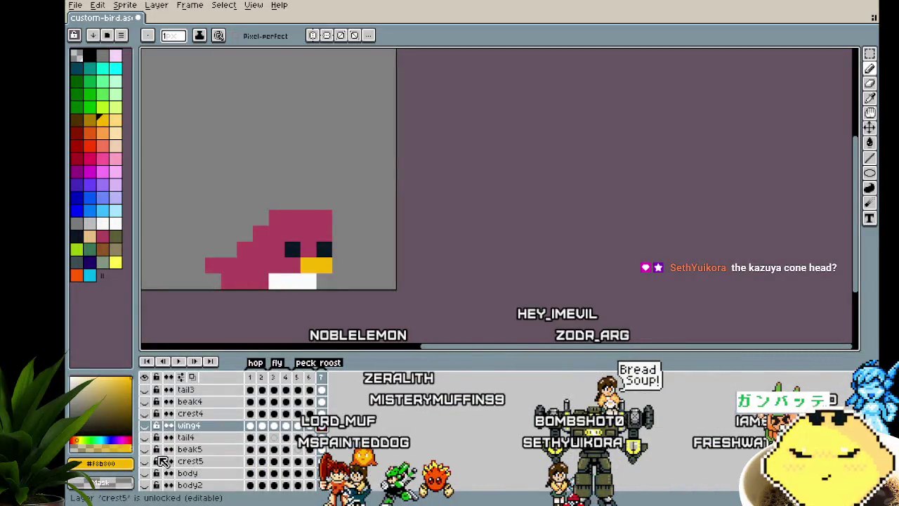
pyautogui.scroll(-3, 201, 471)
pyautogui.rightClick(184, 450)
pyautogui.moveTo(202, 427)
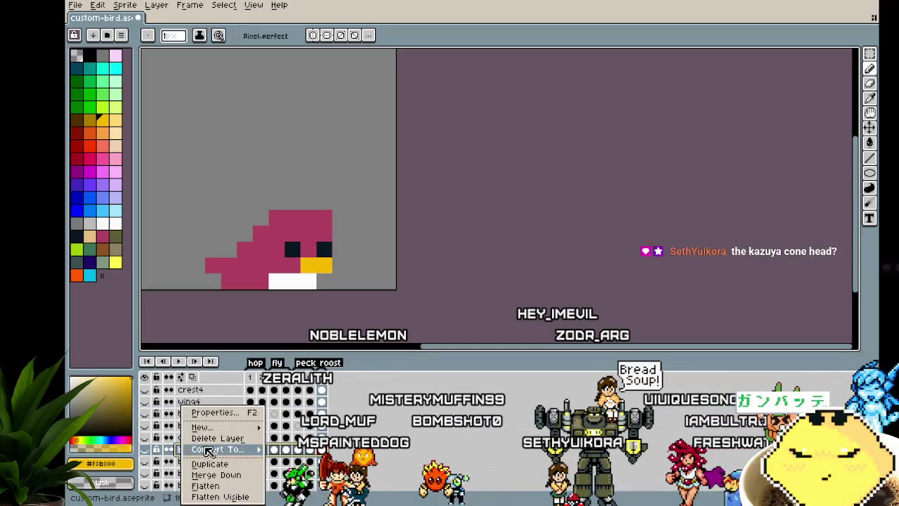
# Step: Add a new empty layer and name it wing5
pyautogui.click(280, 429)
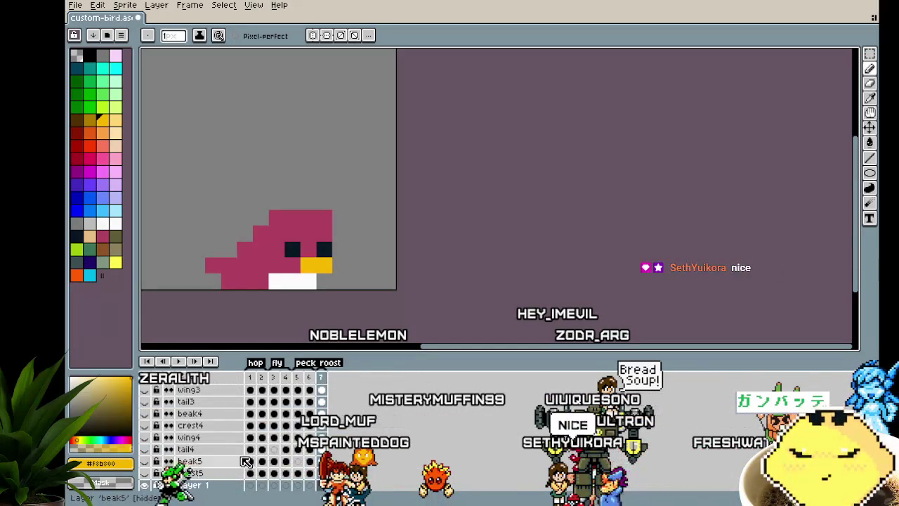
pyautogui.doubleClick(197, 450)
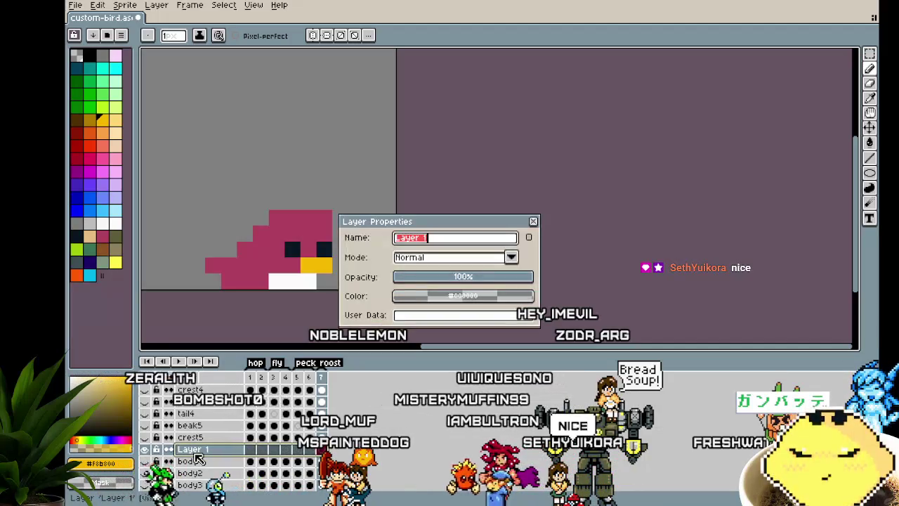
pyautogui.press('BackSpace')
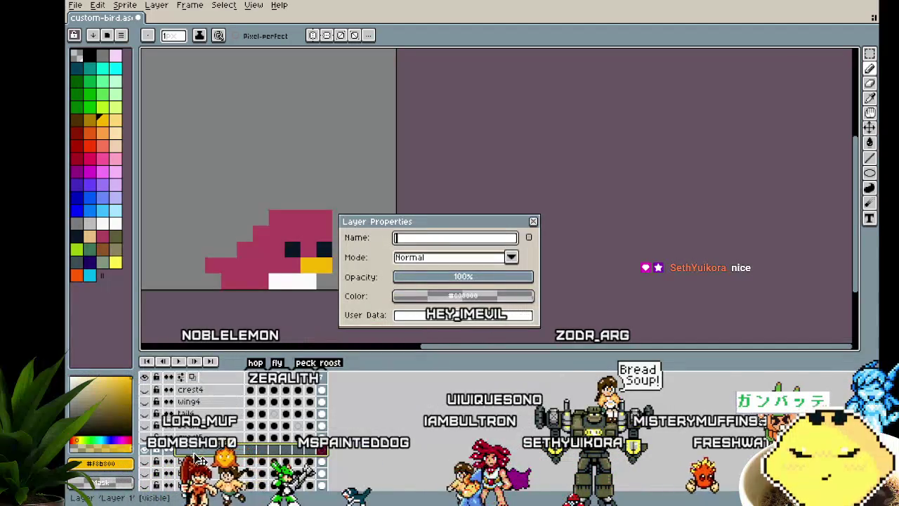
pyautogui.write('w')
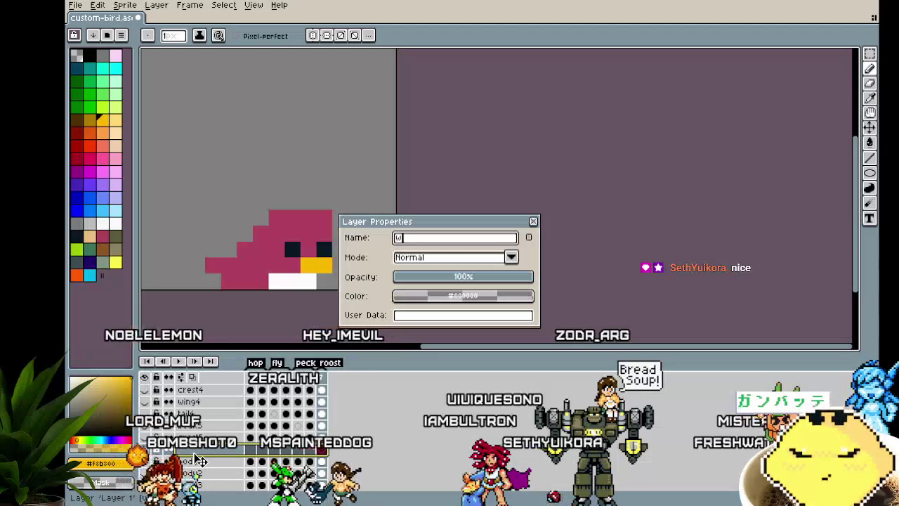
pyautogui.write('ing5')
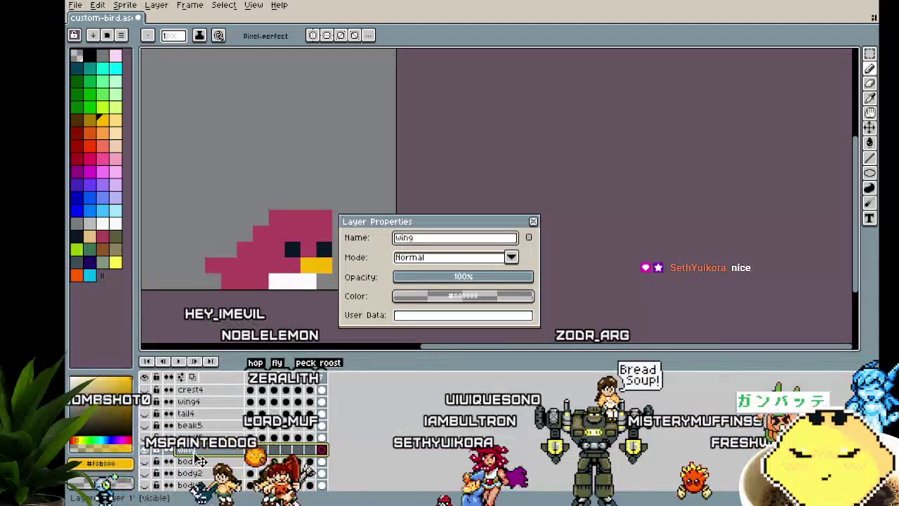
pyautogui.press('Return')
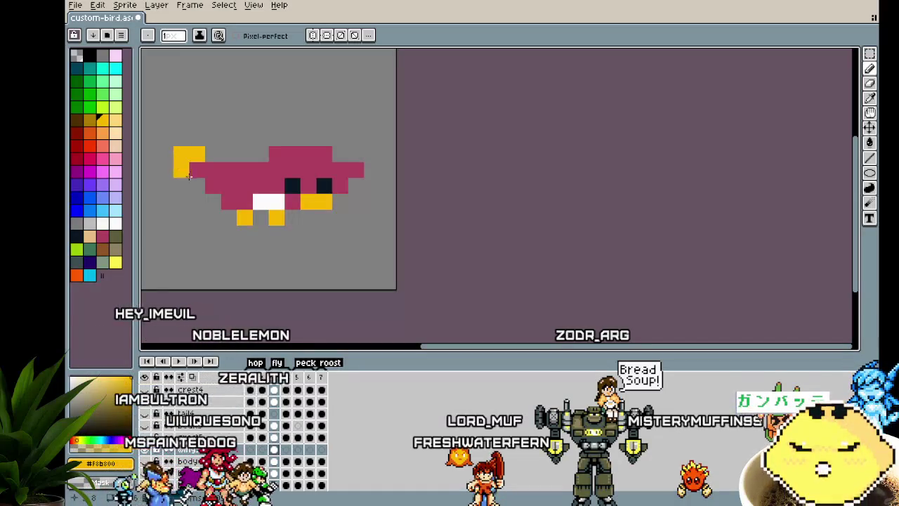
# Step: Dab two yellow pixels on the frame 3 fly-pose bird and adjust the view
pyautogui.click(213, 154)
pyautogui.click(340, 155)
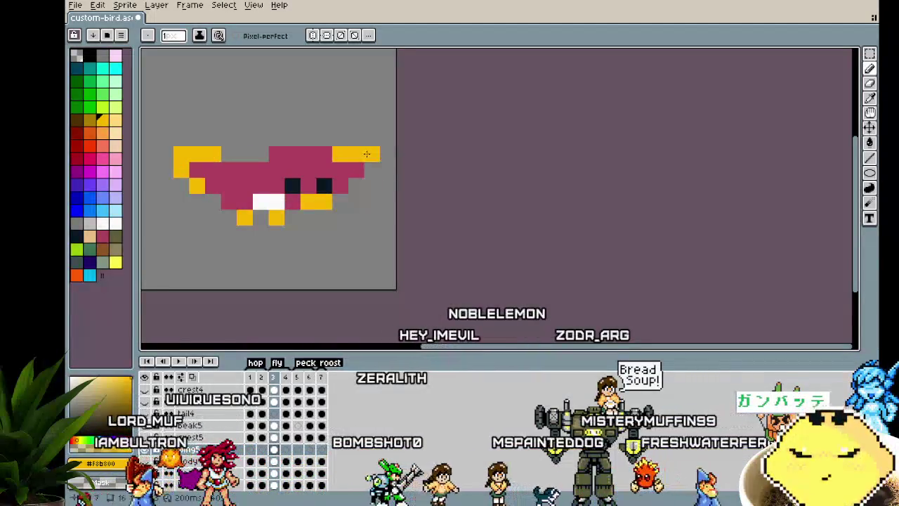
pyautogui.scroll(-4, 302, 288)
pyautogui.scroll(2, 278, 270)
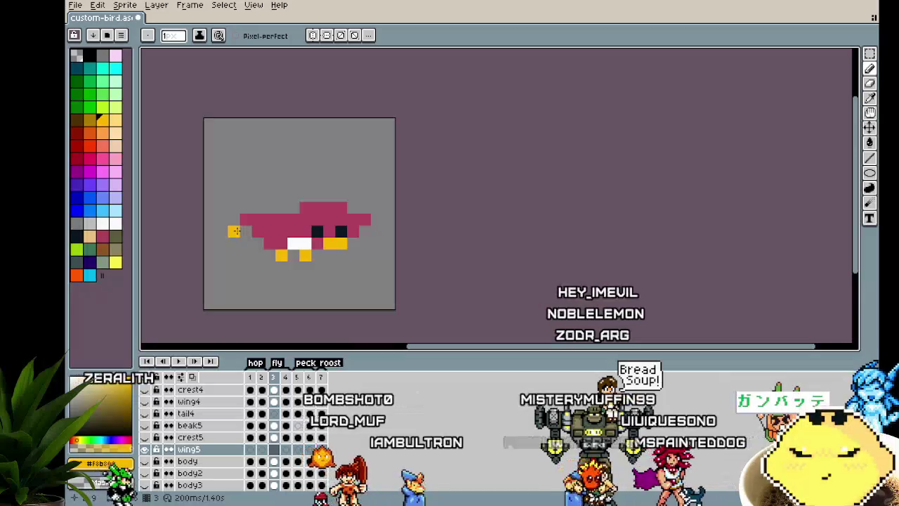
pyautogui.hscroll(2, 211, 232)
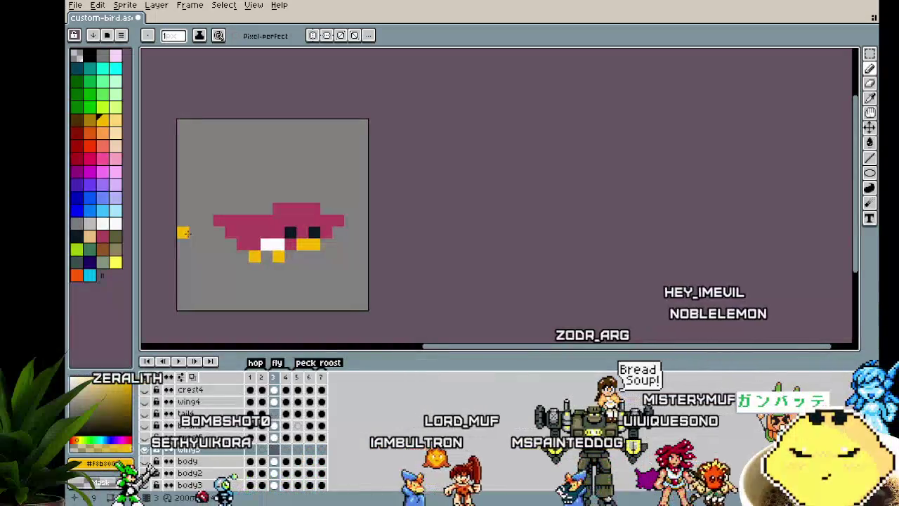
pyautogui.scroll(2, 241, 430)
pyautogui.scroll(5, 241, 430)
pyautogui.scroll(-2, 241, 430)
pyautogui.scroll(-3, 241, 430)
pyautogui.scroll(1, 241, 430)
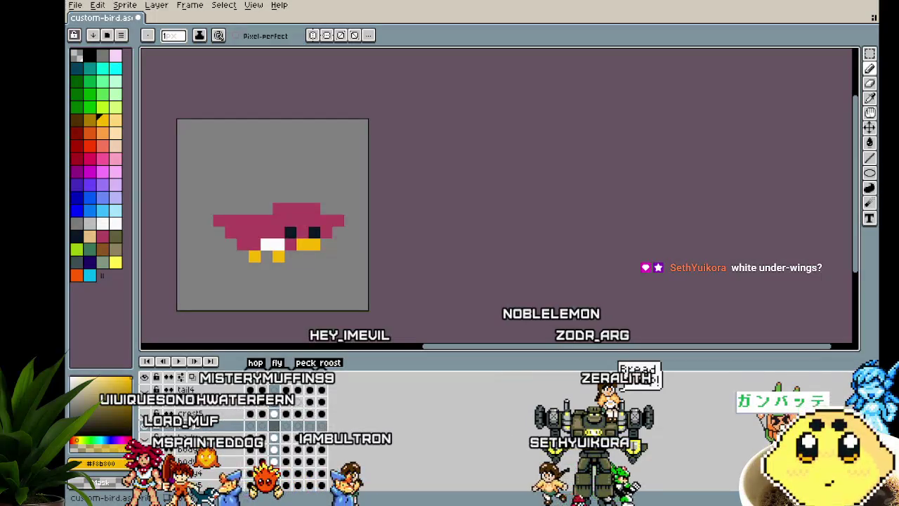
pyautogui.hscroll(-2, 337, 267)
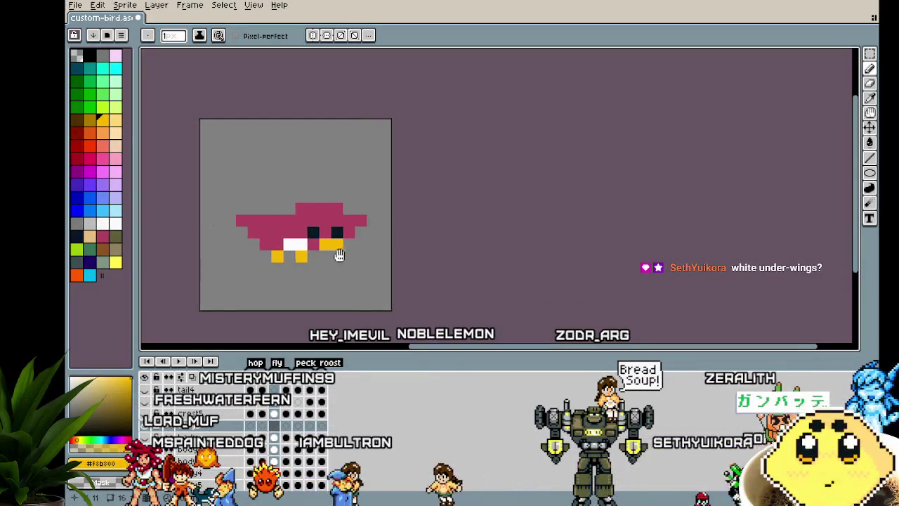
pyautogui.hscroll(-2, 371, 256)
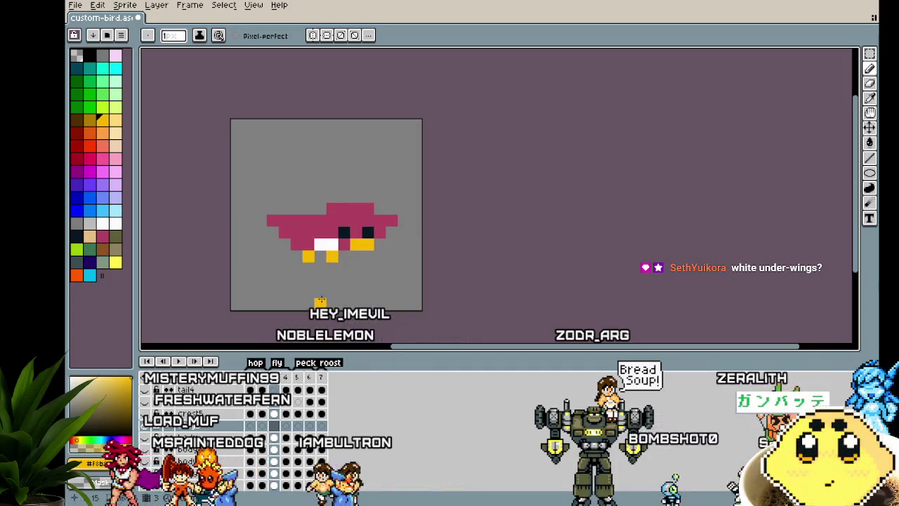
pyautogui.click(115, 223)
pyautogui.moveTo(296, 232); pyautogui.dragTo(307, 232)
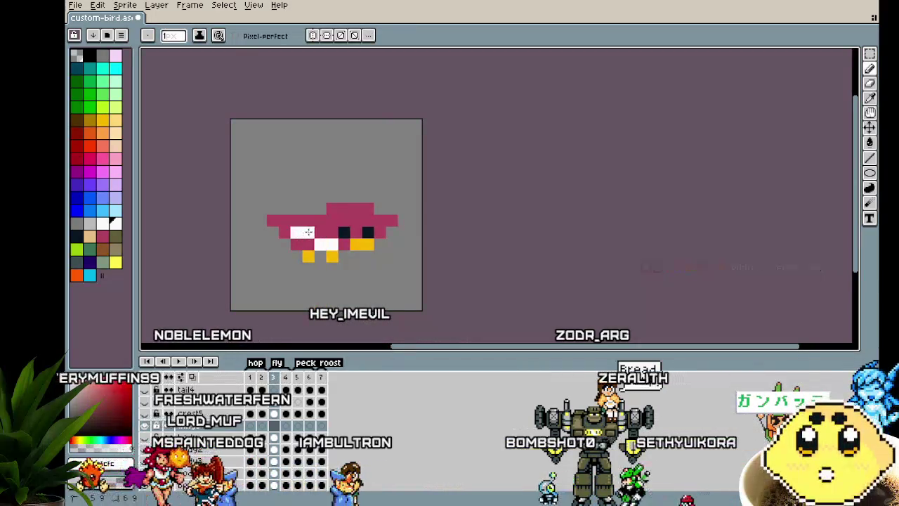
pyautogui.click(307, 243)
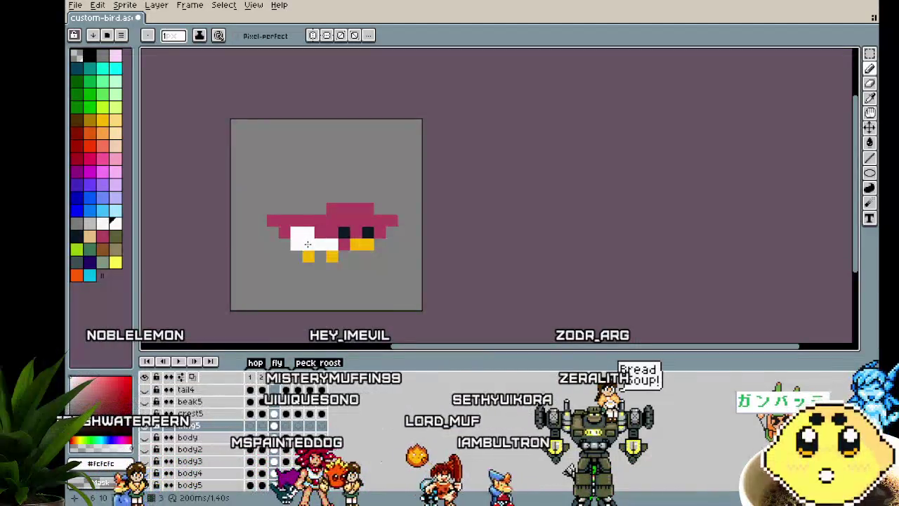
pyautogui.hotkey('ctrl', 'z')
pyautogui.scroll(1, 253, 317)
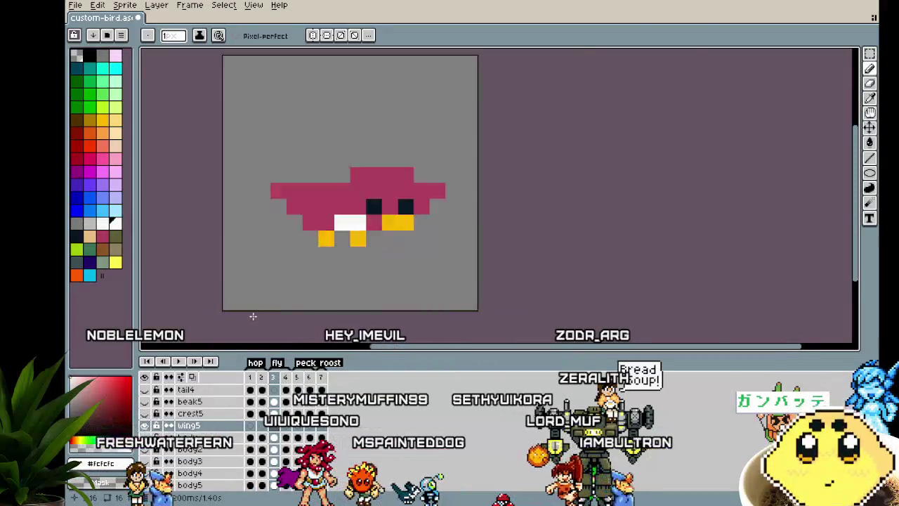
pyautogui.scroll(1, 253, 316)
pyautogui.scroll(-1, 229, 318)
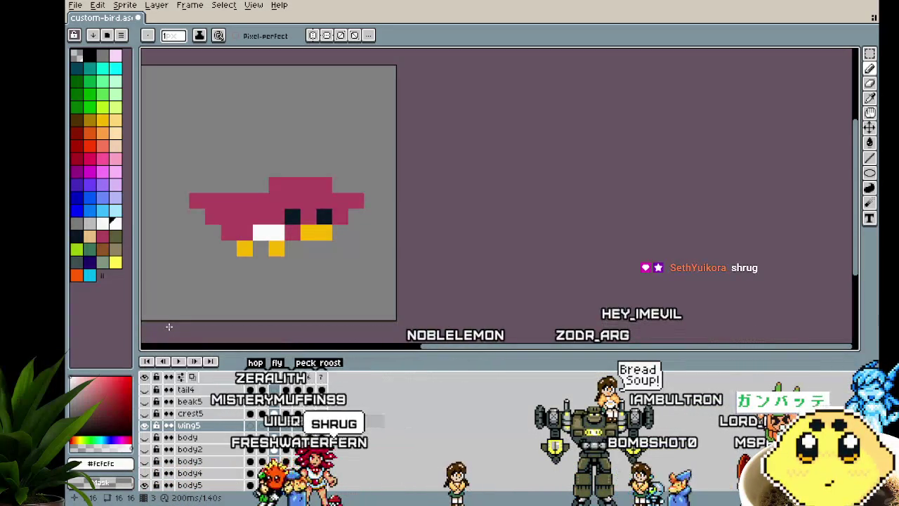
# Step: Choose light blue and try a few wing pixels, then undo them
pyautogui.click(103, 209)
pyautogui.moveTo(241, 229); pyautogui.dragTo(231, 226)
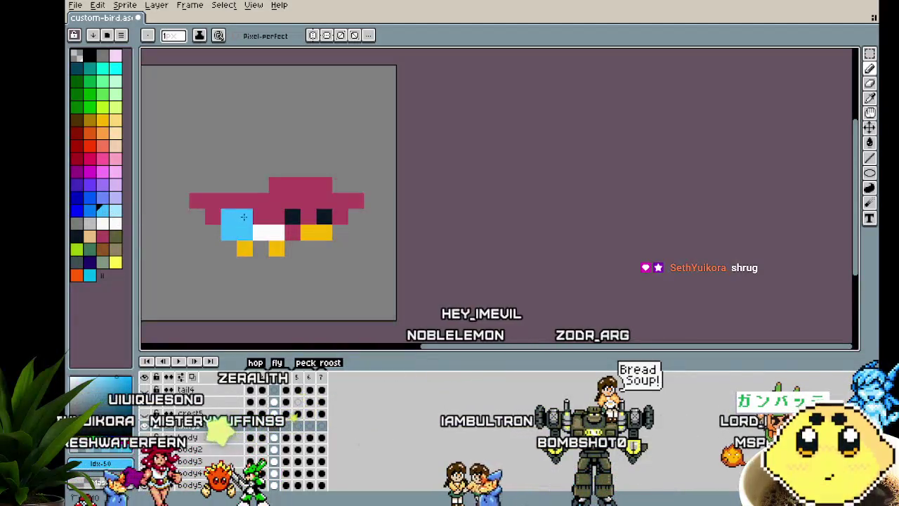
pyautogui.hotkey('ctrl', 'z')
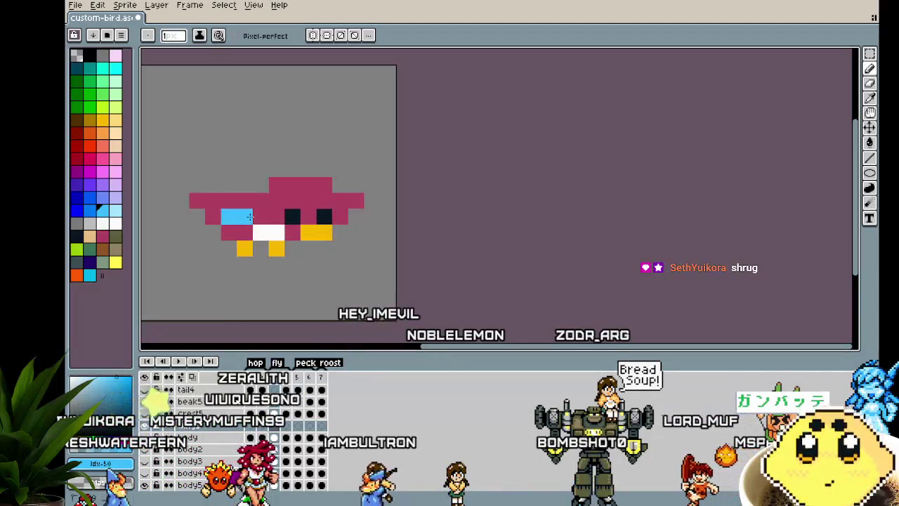
pyautogui.scroll(-1, 191, 282)
pyautogui.scroll(-2, 187, 286)
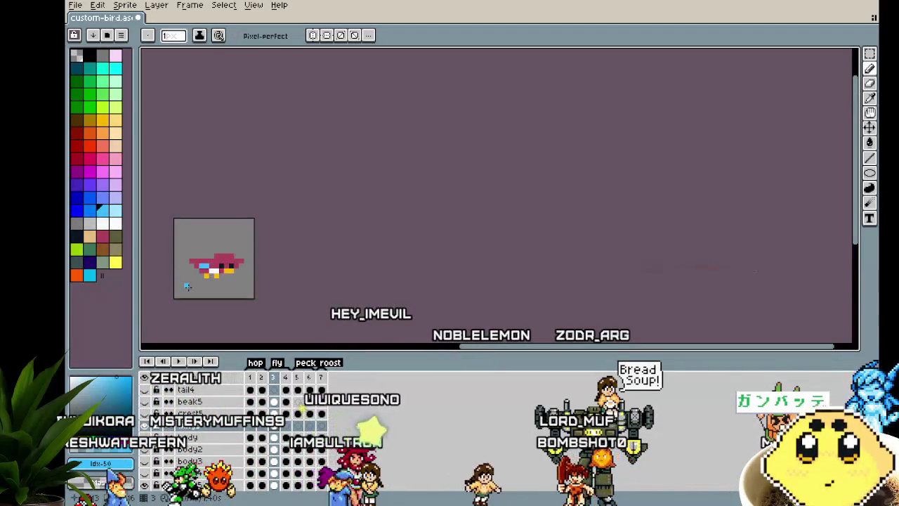
pyautogui.scroll(2, 189, 288)
pyautogui.scroll(1, 230, 218)
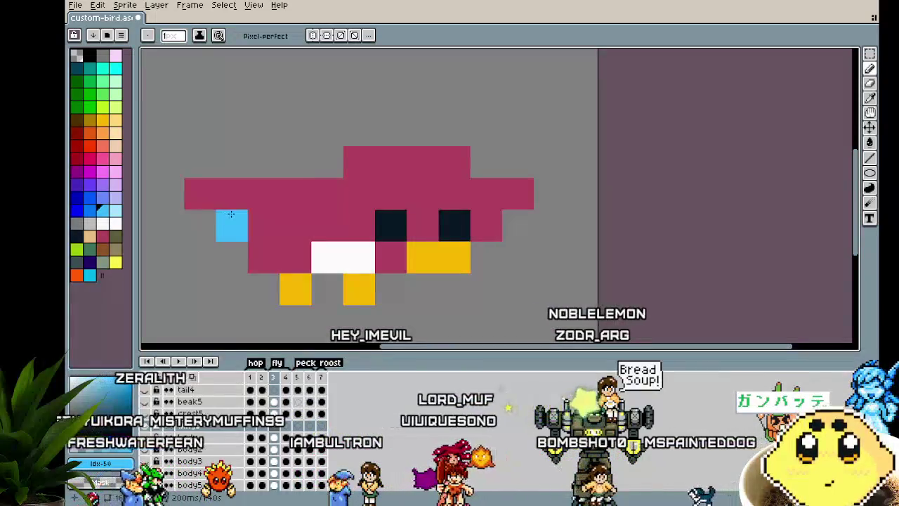
# Step: Paint a light-blue wing stroke on the bird, then undo it
pyautogui.moveTo(264, 225); pyautogui.dragTo(288, 251)
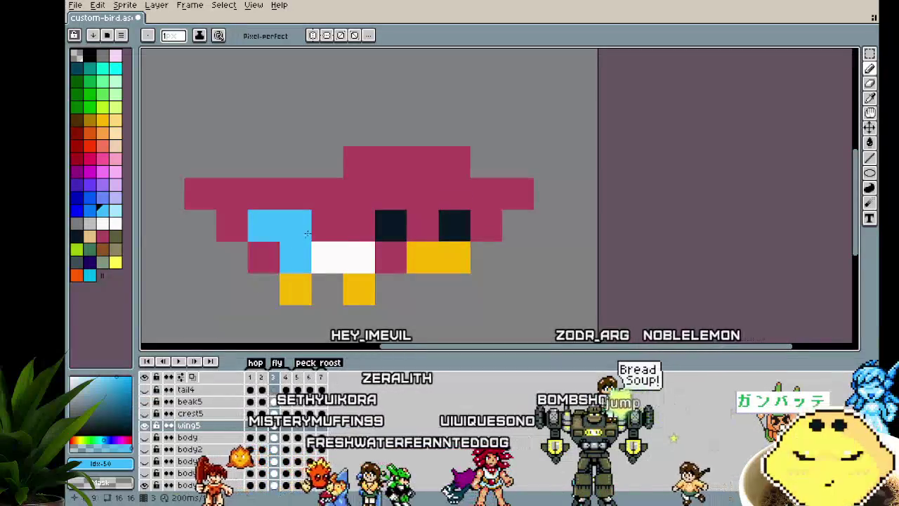
pyautogui.scroll(-3, 253, 309)
pyautogui.scroll(-1, 248, 325)
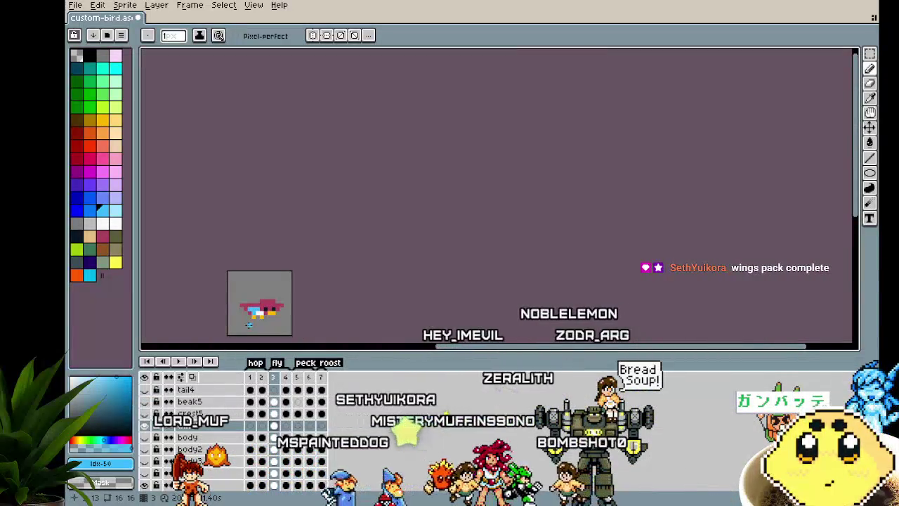
pyautogui.scroll(1, 249, 327)
pyautogui.hotkey('ctrl', 'z')
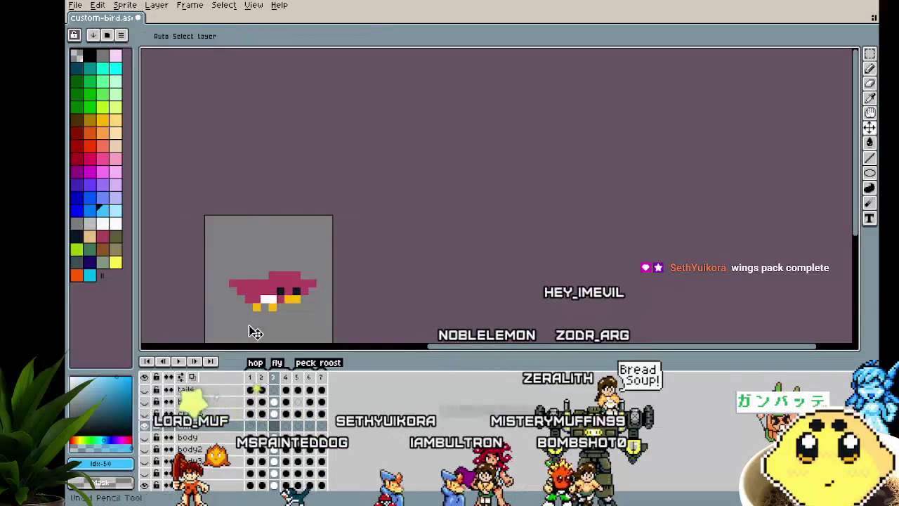
pyautogui.scroll(1, 248, 323)
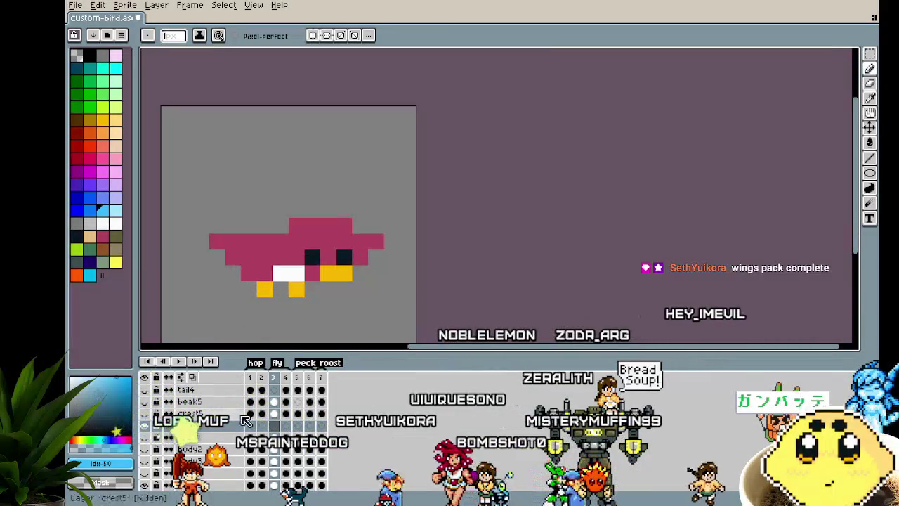
# Step: Review frames 1–2, then paint light-blue wing pixels on the fly-frame bird's left side
pyautogui.click(251, 425)
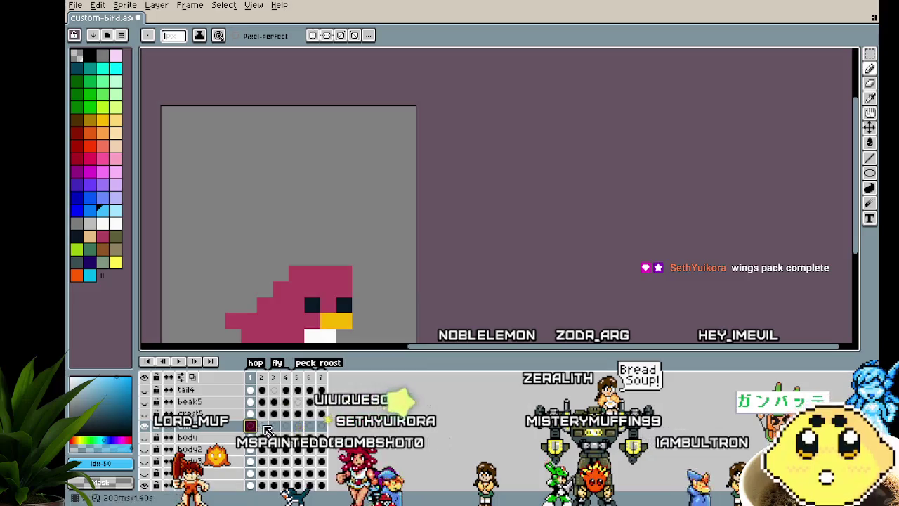
pyautogui.click(263, 426)
pyautogui.click(278, 426)
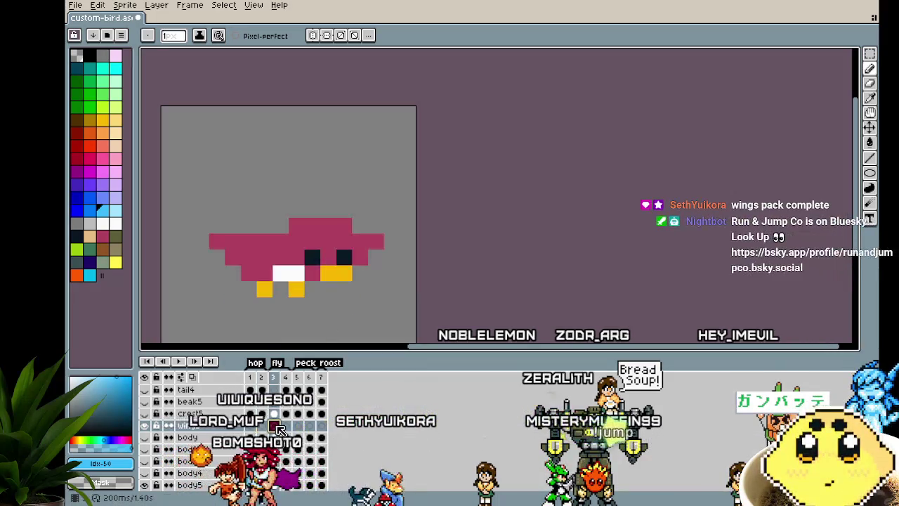
pyautogui.moveTo(230, 257); pyautogui.dragTo(249, 273)
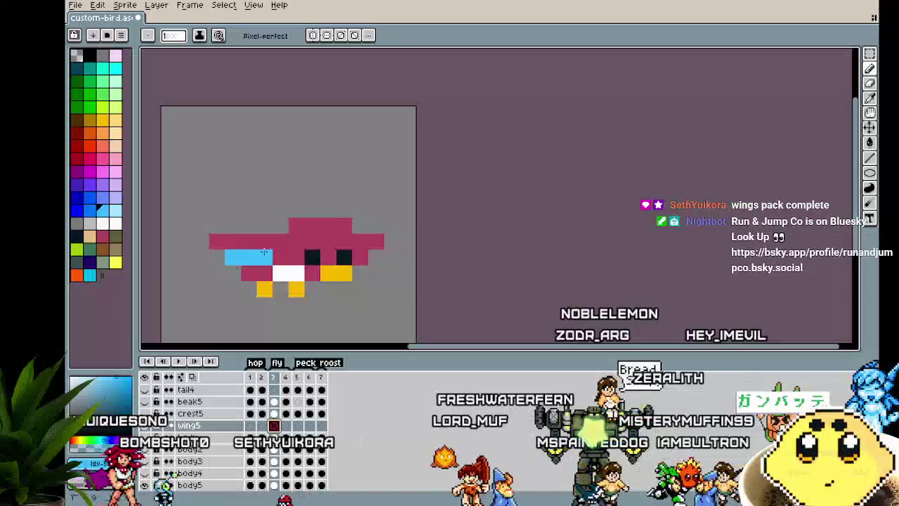
pyautogui.rightClick(253, 268)
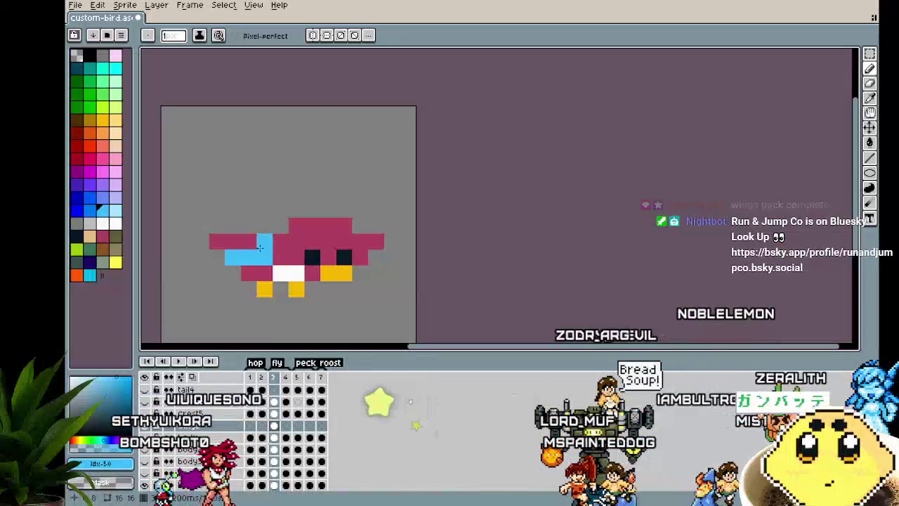
pyautogui.click(218, 242)
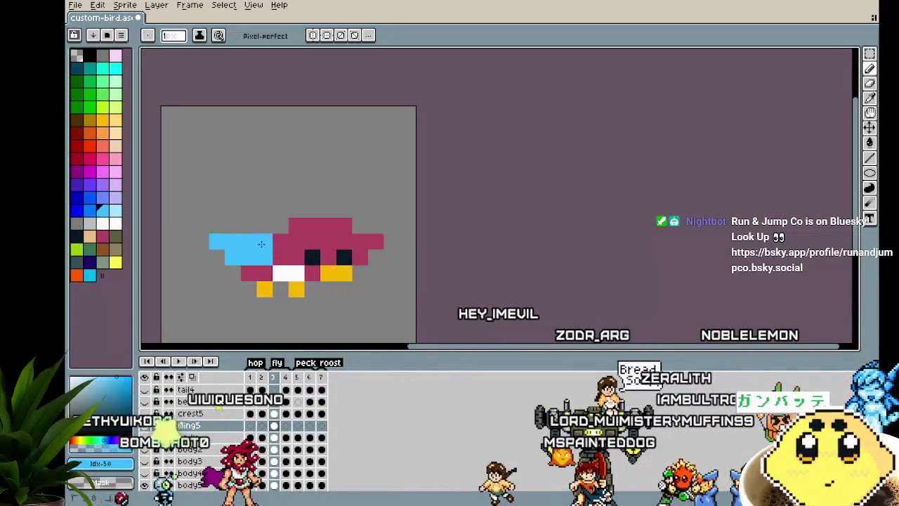
# Step: Undo two misplaced wing pixels and add a light-blue pixel on the bird's right side
pyautogui.hotkey('ctrl', 'z')
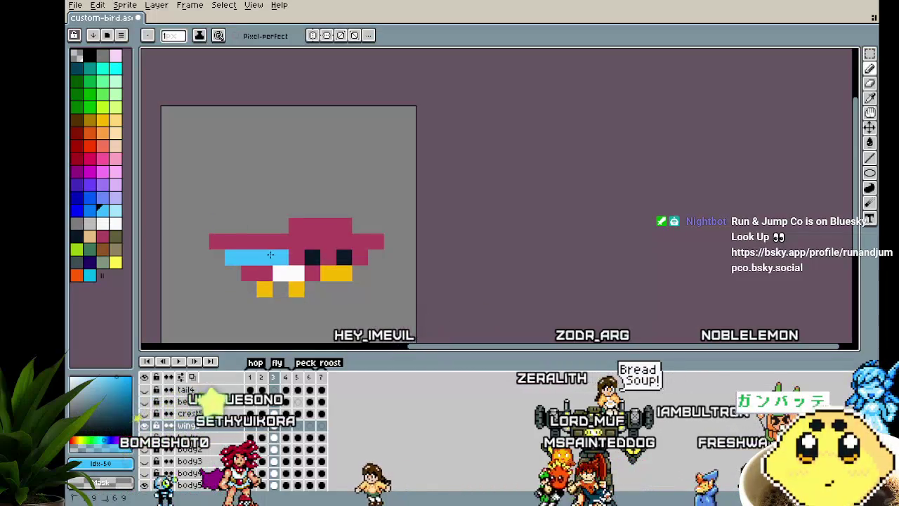
pyautogui.hotkey('ctrl', 'z')
pyautogui.click(356, 259)
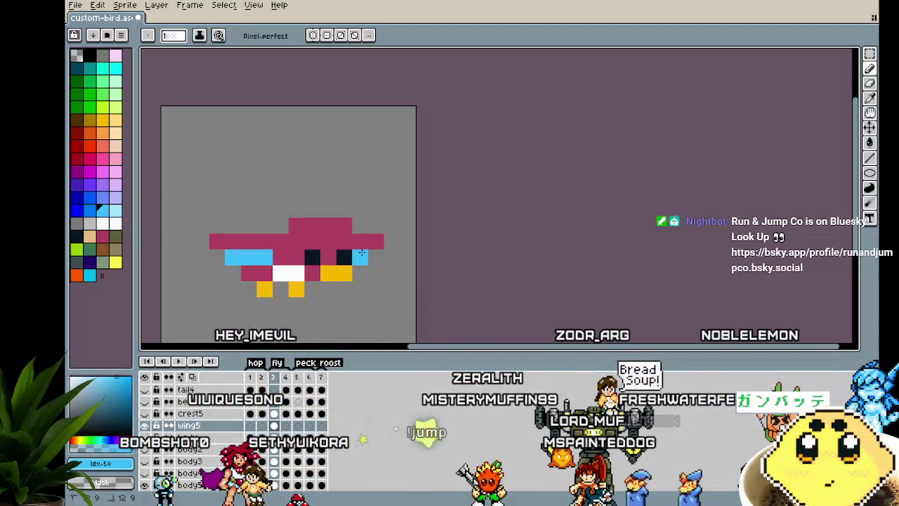
# Step: Step ahead to frames 4 and 5 and play the animation to preview the poses
pyautogui.scroll(-2, 340, 315)
pyautogui.scroll(2, 337, 316)
pyautogui.press('Right')
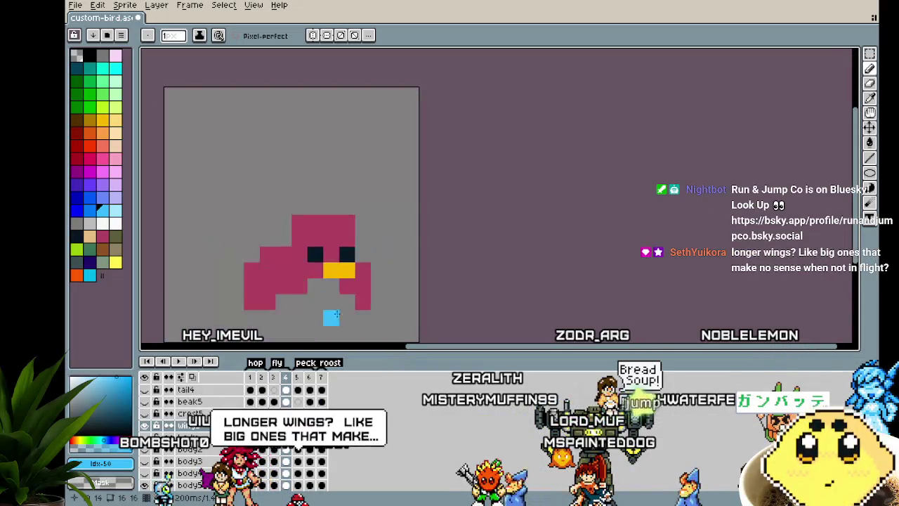
pyautogui.press('Right')
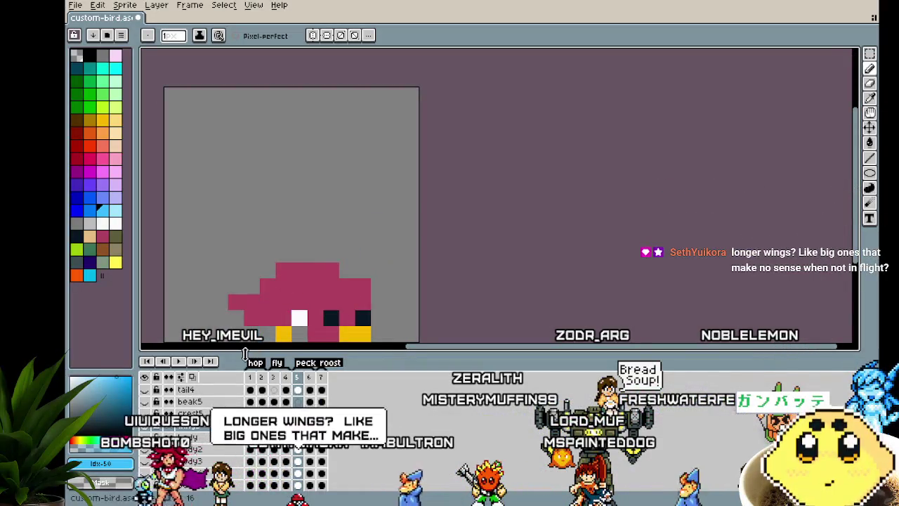
pyautogui.press('Return')
pyautogui.press('Return')
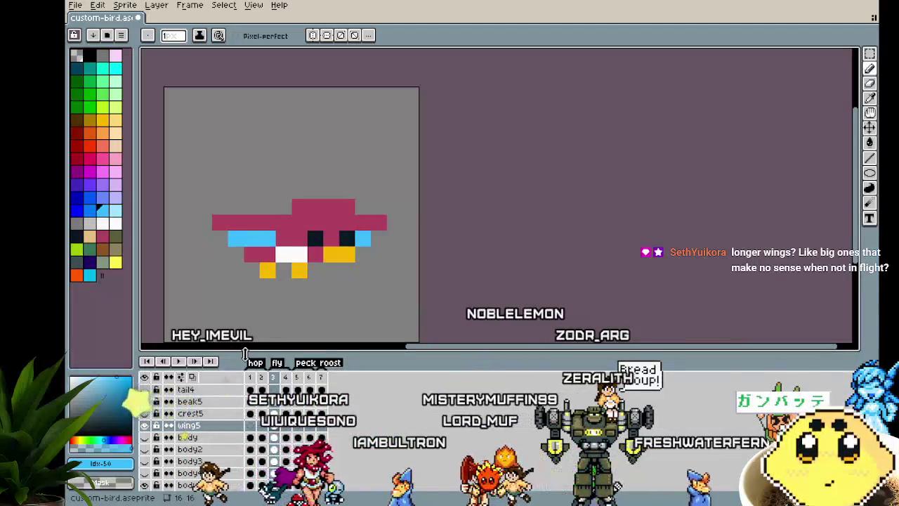
# Step: Clear the light-blue wings from the frame 3 wings5 cel and hide the wings5 layer
pyautogui.click(274, 425)
pyautogui.press('Delete')
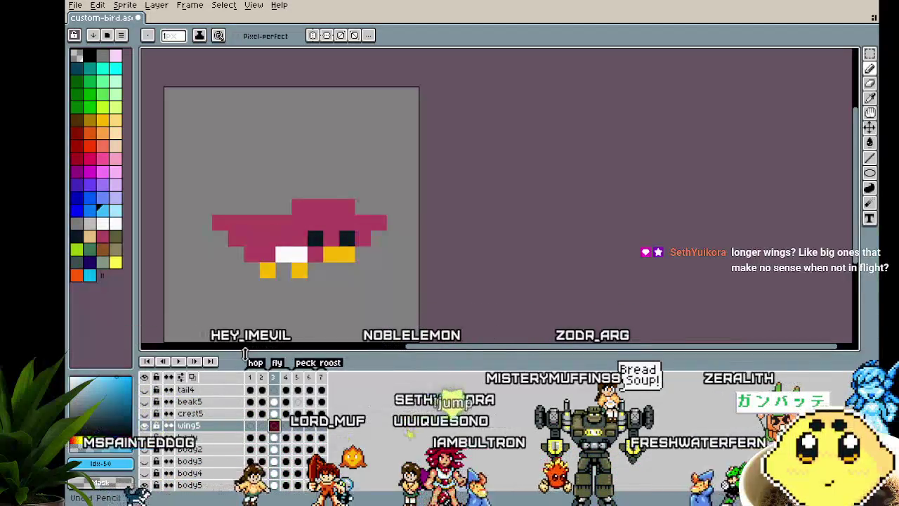
pyautogui.click(144, 425)
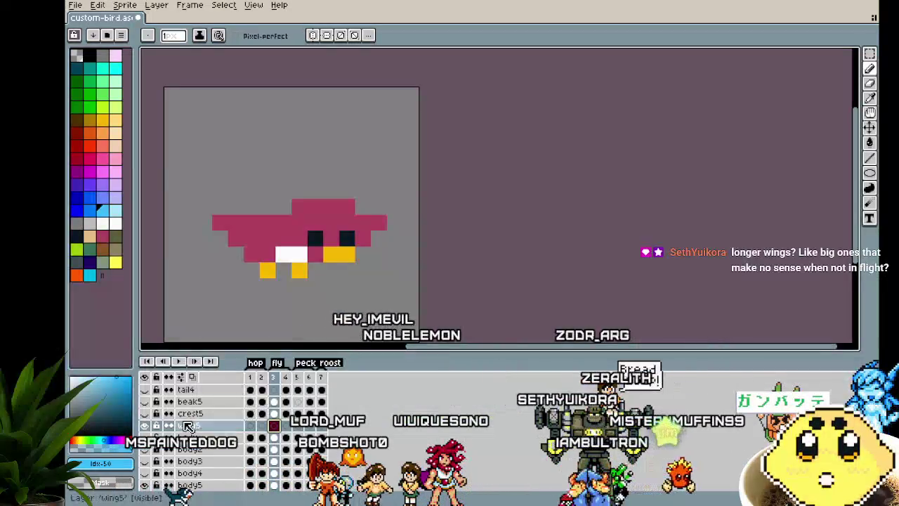
pyautogui.scroll(1, 151, 430)
pyautogui.scroll(2, 151, 430)
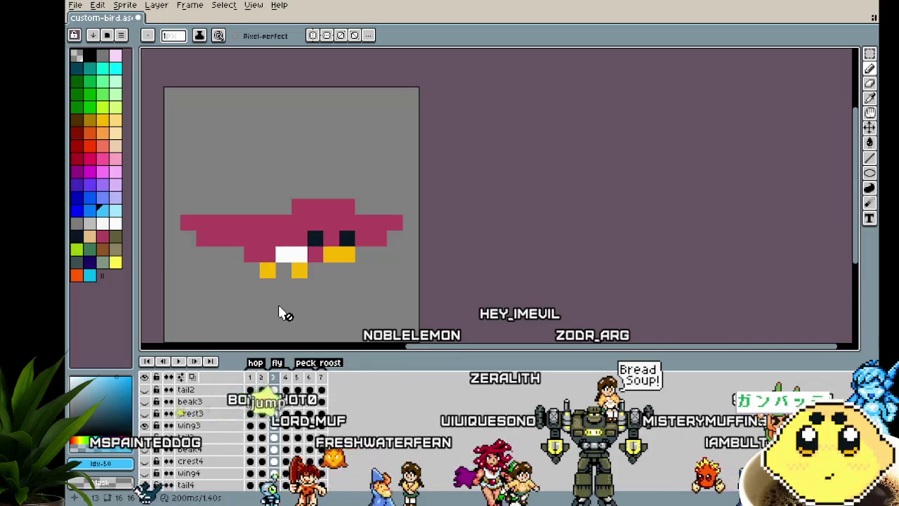
pyautogui.press('Down')
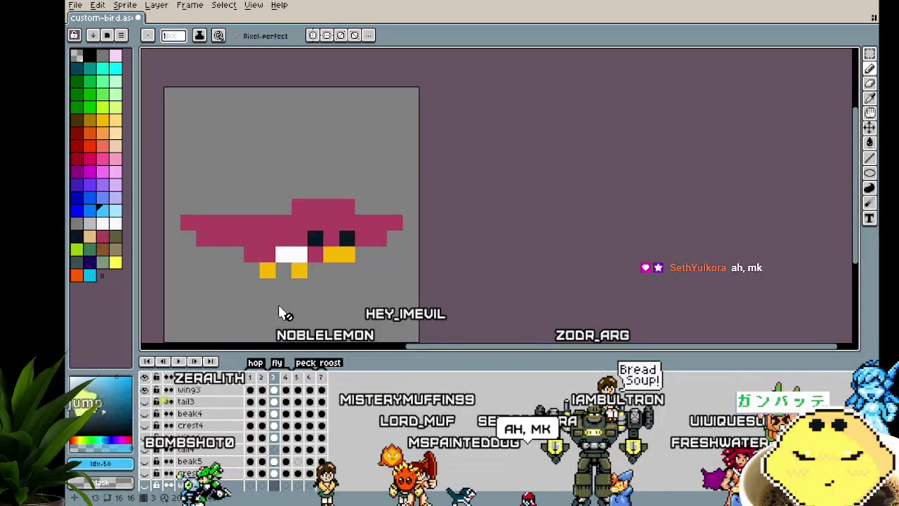
# Step: Make the body layer visible again and go to frame 1, the hop pose
pyautogui.moveTo(281, 311); pyautogui.dragTo(264, 267)
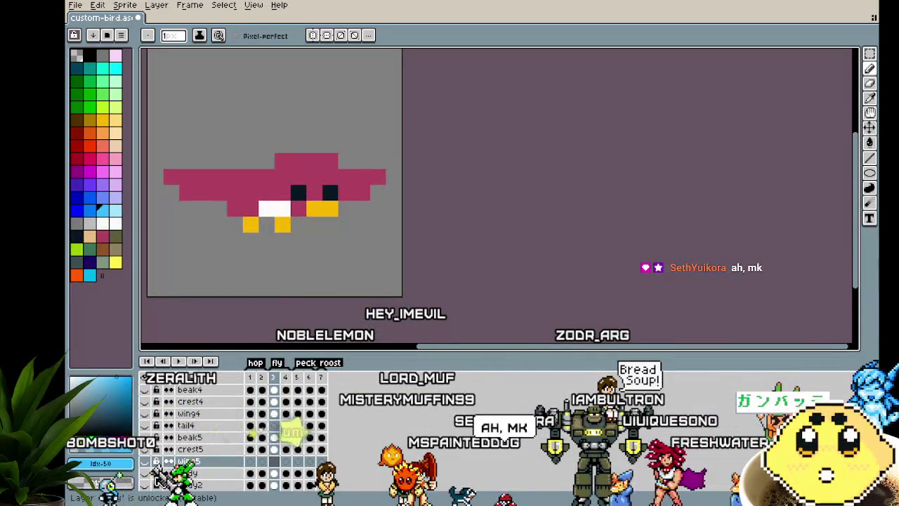
pyautogui.click(146, 473)
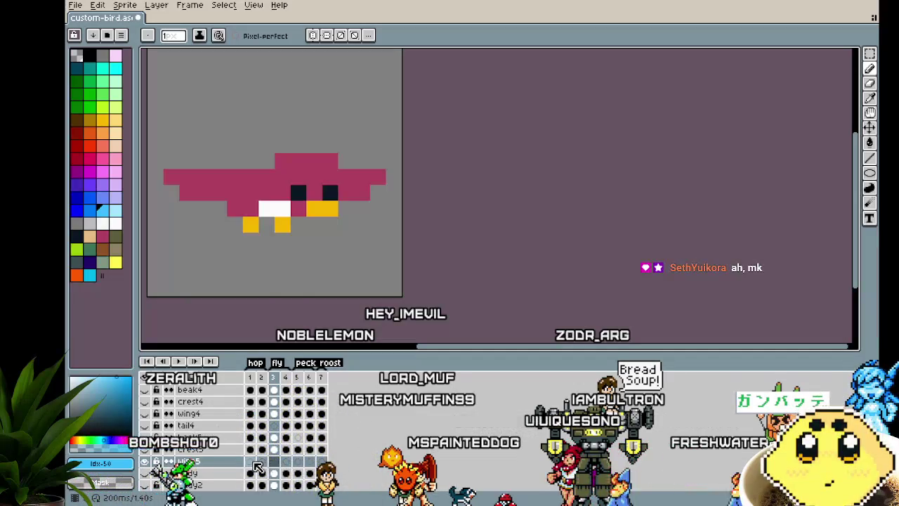
pyautogui.click(251, 463)
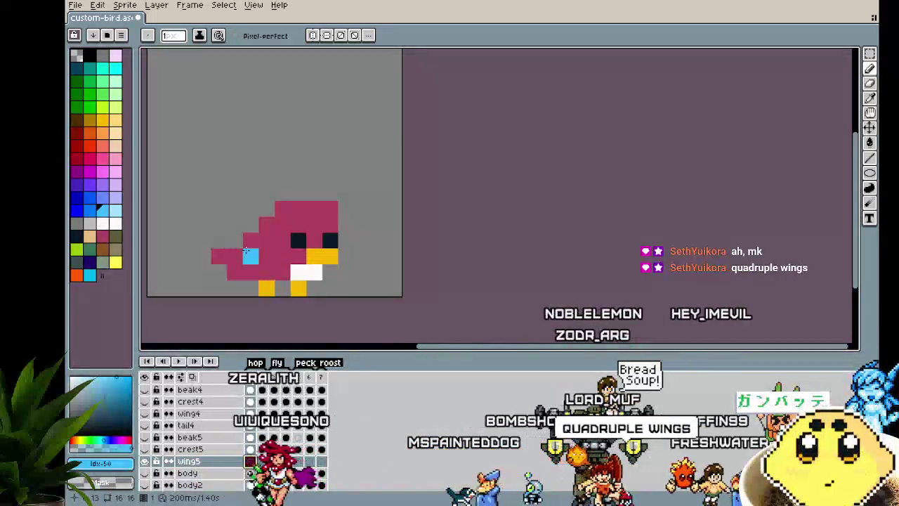
# Step: Zoom in and paint light-blue pixels across the frame 1 bird's wing
pyautogui.scroll(2, 236, 254)
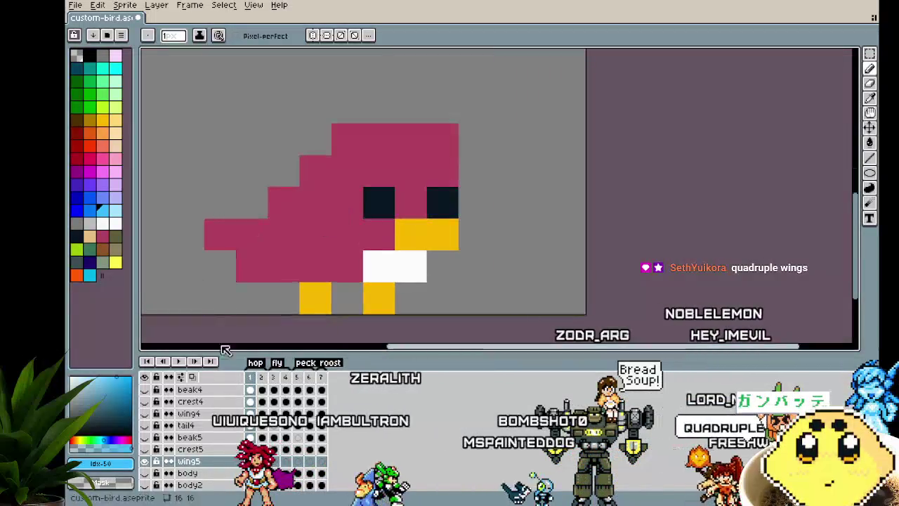
pyautogui.scroll(2, 150, 447)
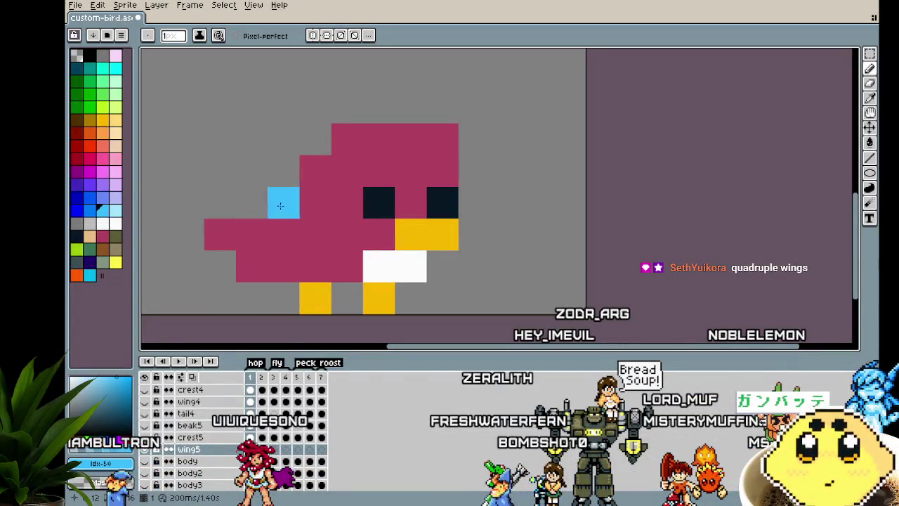
pyautogui.moveTo(282, 202); pyautogui.dragTo(240, 202)
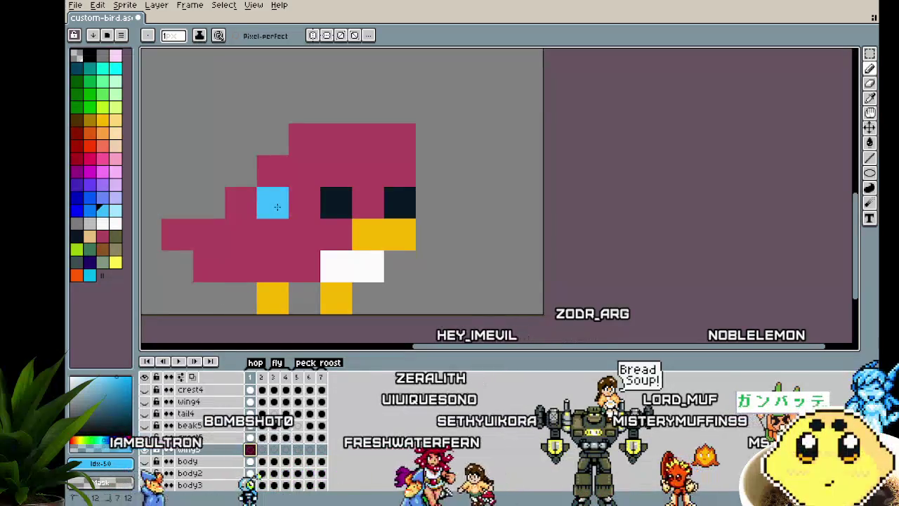
pyautogui.moveTo(278, 206); pyautogui.dragTo(216, 225)
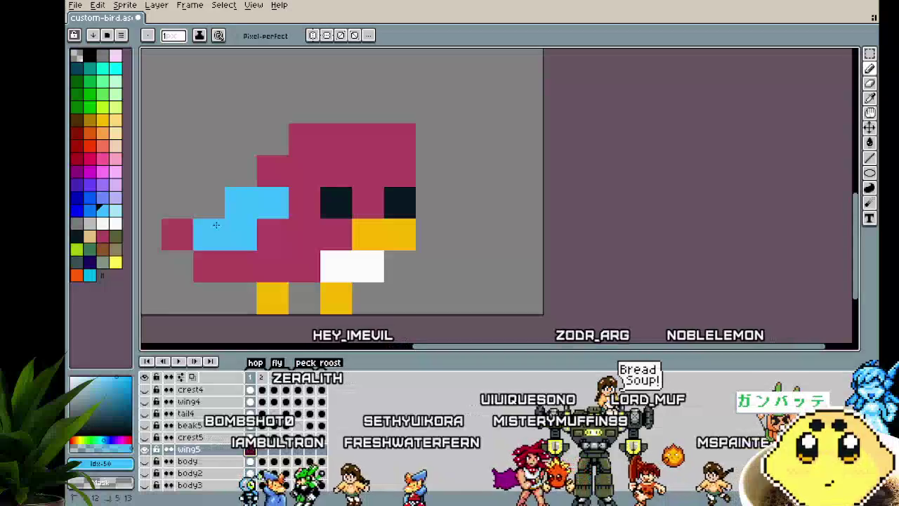
pyautogui.scroll(-3, 216, 224)
pyautogui.scroll(-4, 215, 224)
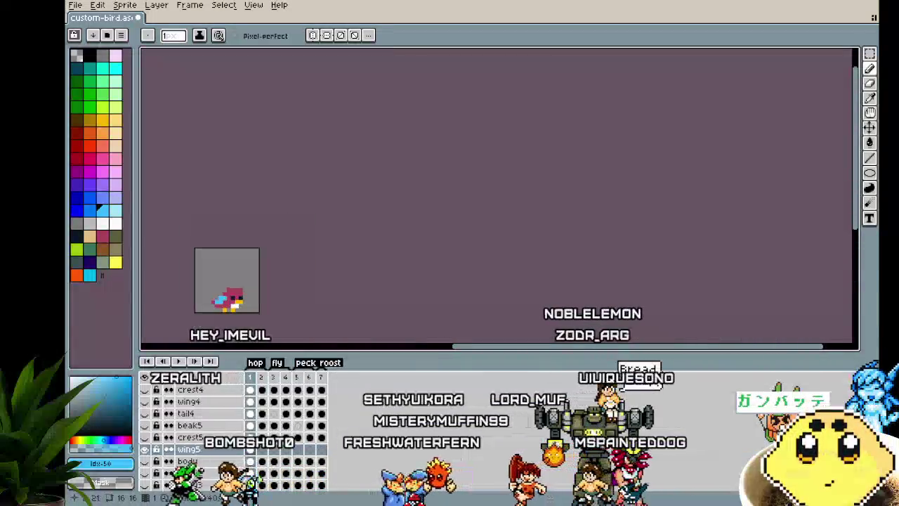
# Step: Advance to frame 2, zooming in and out to inspect the bird's pose
pyautogui.scroll(1, 203, 309)
pyautogui.scroll(3, 204, 309)
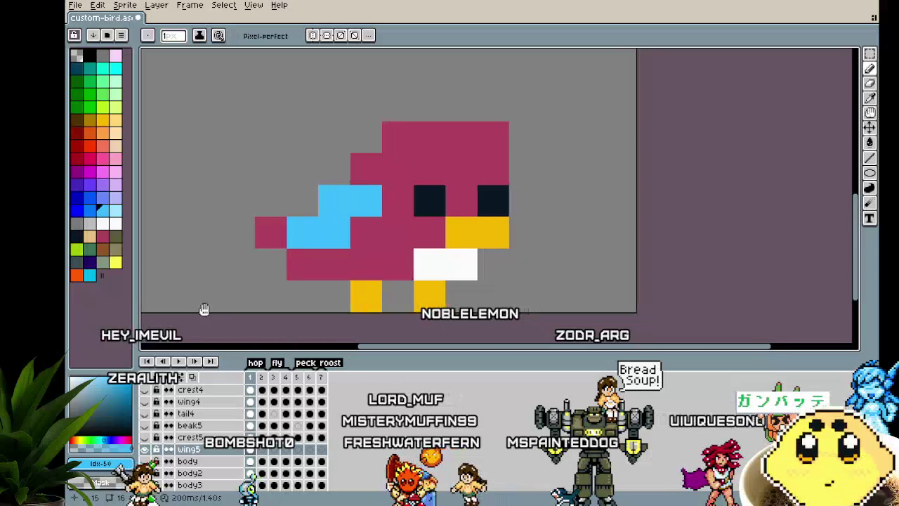
pyautogui.press('.')
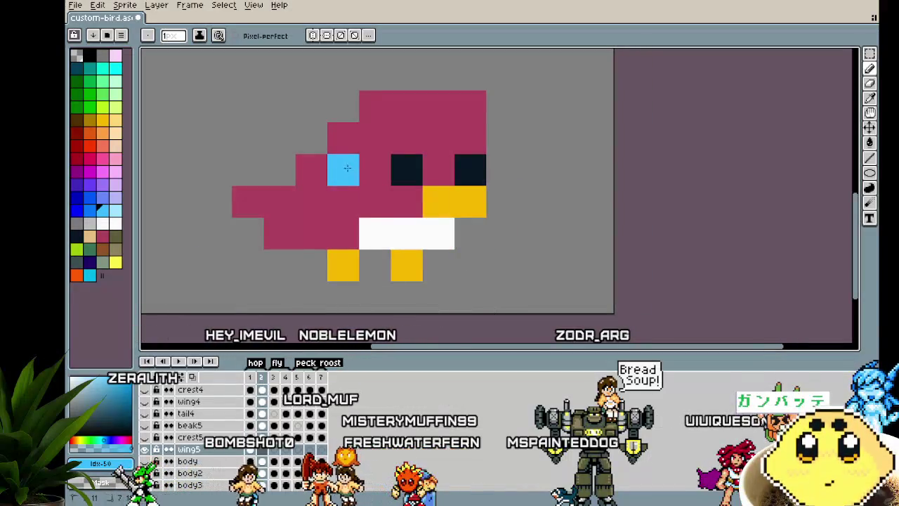
pyautogui.scroll(-4, 281, 231)
pyautogui.scroll(-2, 274, 281)
pyautogui.scroll(1, 267, 309)
pyautogui.scroll(3, 261, 318)
# Step: Advance to fly frame 3 and pan the view to inspect the light-blue wing tips
pyautogui.press('.')
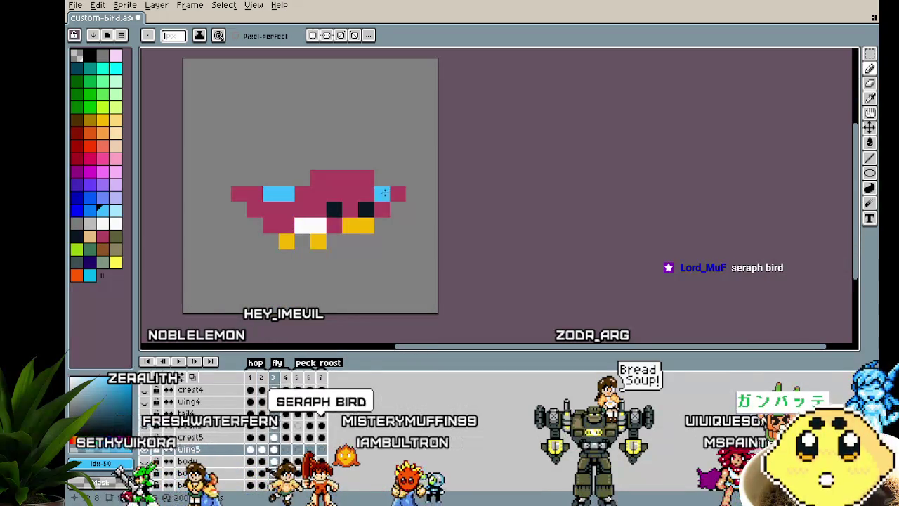
pyautogui.scroll(-3, 326, 314)
pyautogui.scroll(2, 326, 327)
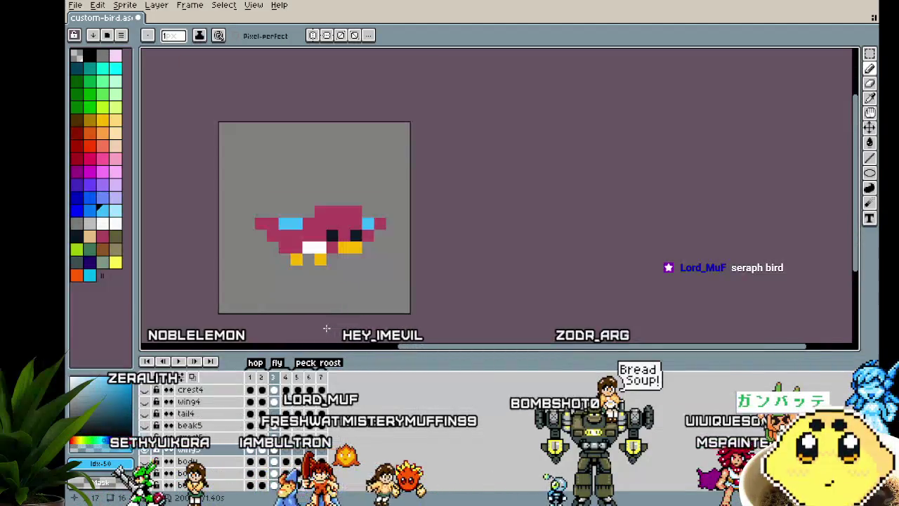
pyautogui.scroll(2, 326, 326)
pyautogui.scroll(-2, 327, 328)
pyautogui.moveTo(325, 326)
pyautogui.mouseDown()
pyautogui.moveTo(239, 340)
pyautogui.moveTo(250, 338)
pyautogui.mouseUp()
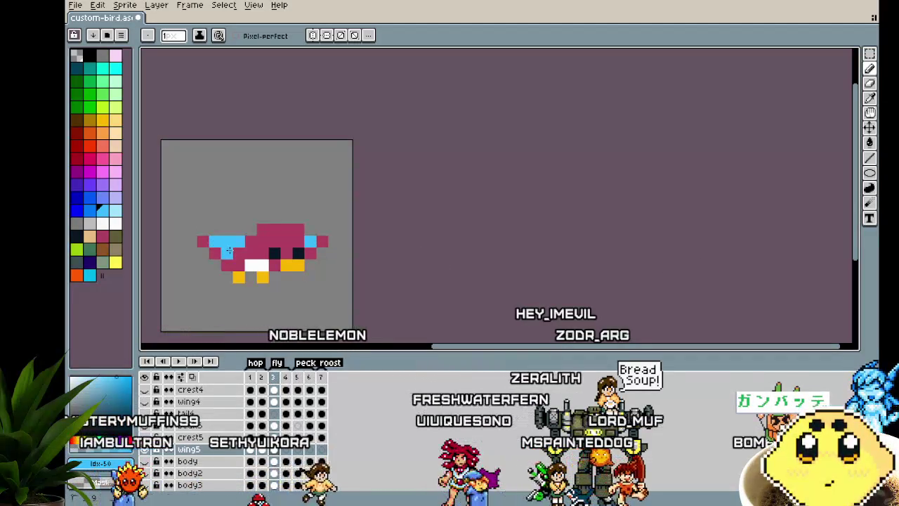
pyautogui.scroll(-1, 250, 310)
pyautogui.scroll(-1, 248, 324)
pyautogui.scroll(1, 247, 324)
pyautogui.scroll(1, 247, 326)
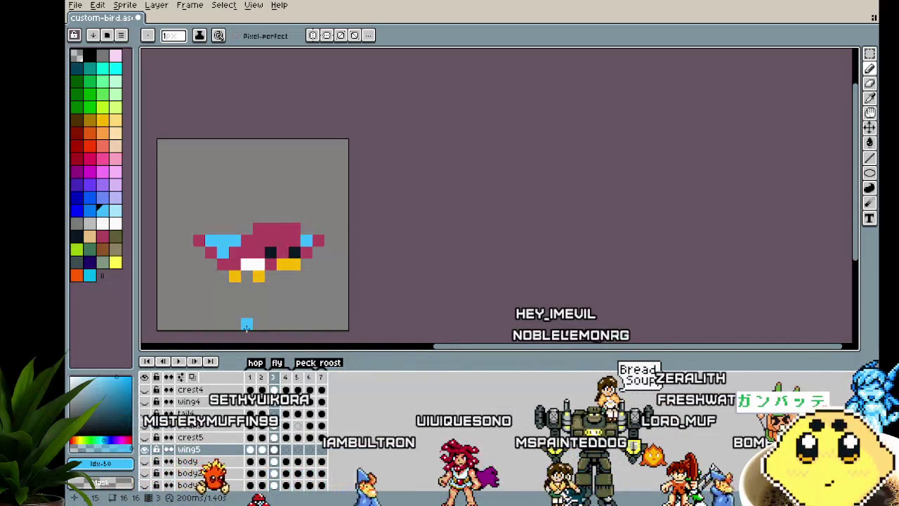
# Step: In frame 4, paint a light-blue wing plus a pixel on the bird's right
pyautogui.press('Right')
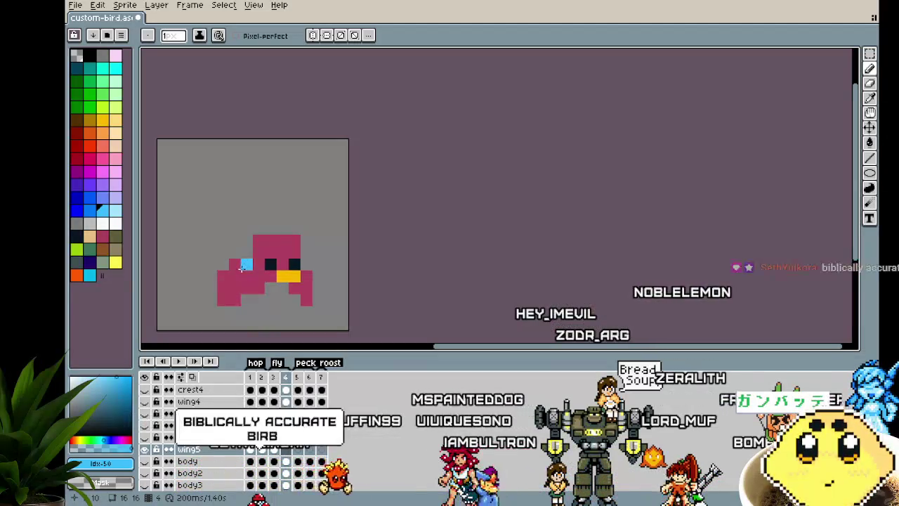
pyautogui.press('Left')
pyautogui.press('Left')
pyautogui.press('Right')
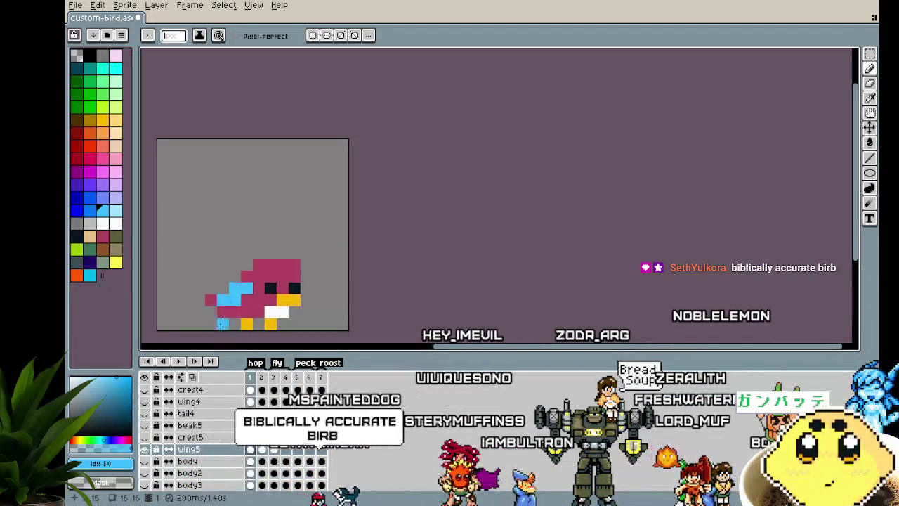
pyautogui.press('Right')
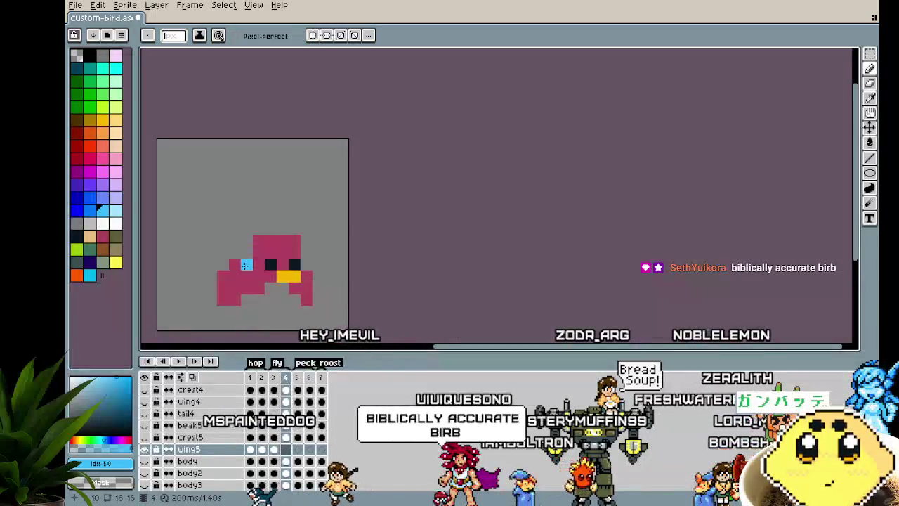
pyautogui.moveTo(230, 267); pyautogui.dragTo(223, 279)
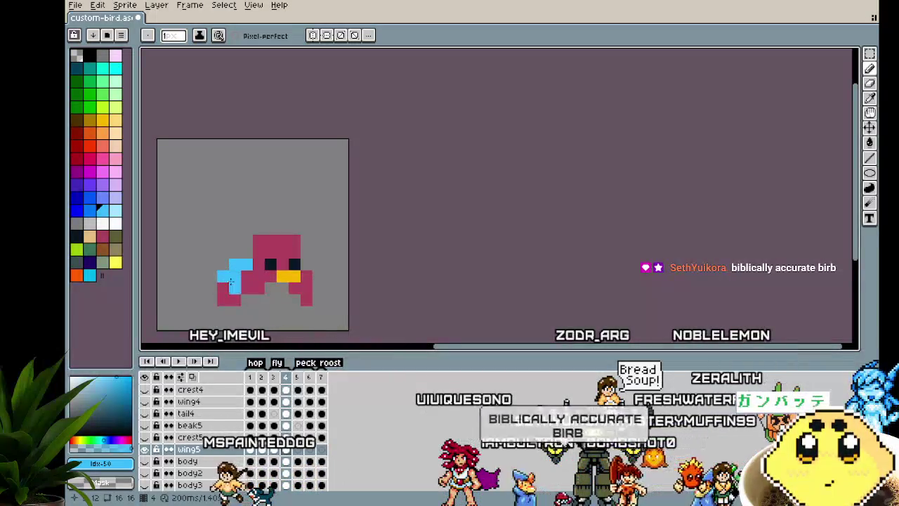
pyautogui.click(318, 266)
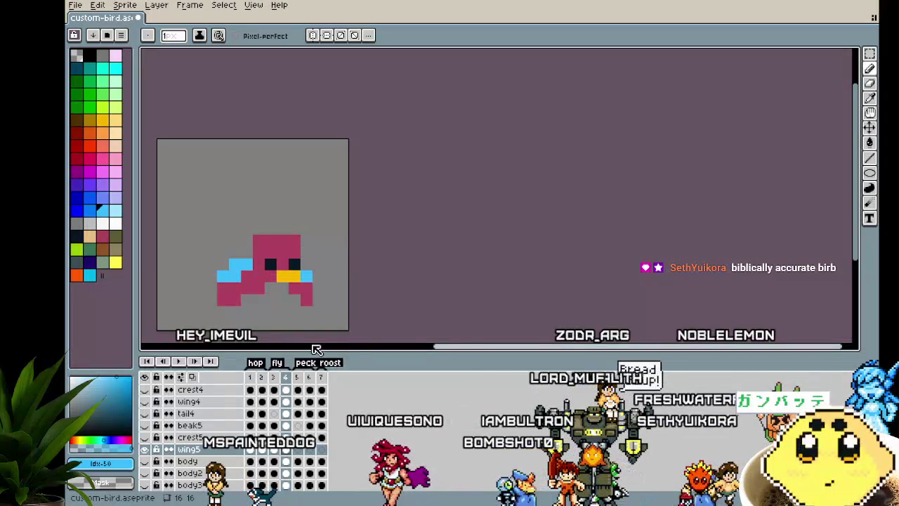
# Step: Extend the frame 5 light-blue wing up one pixel, then step through to frame 6
pyautogui.press('Right')
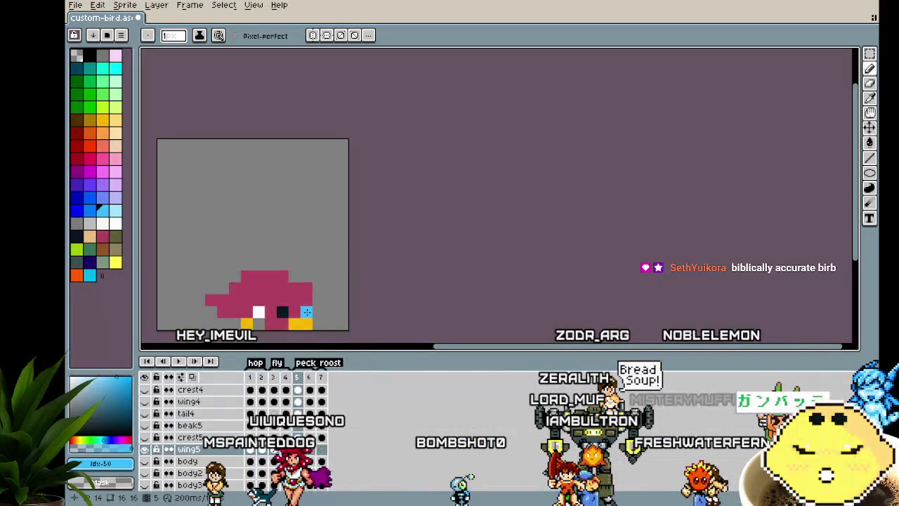
pyautogui.click(247, 277)
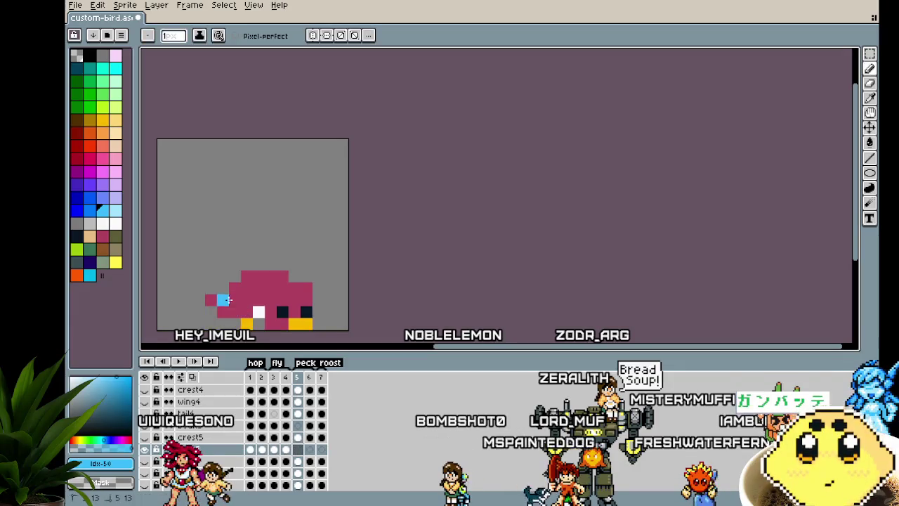
pyautogui.press('Left')
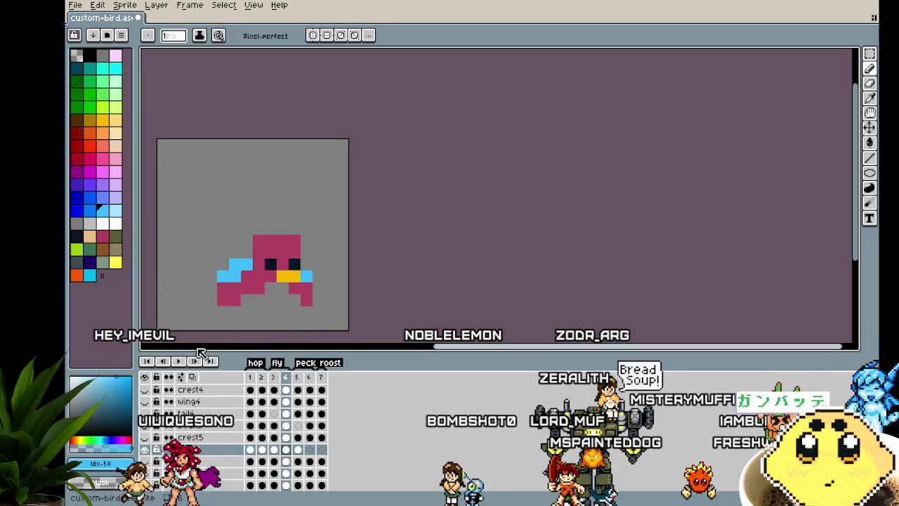
pyautogui.press('Left')
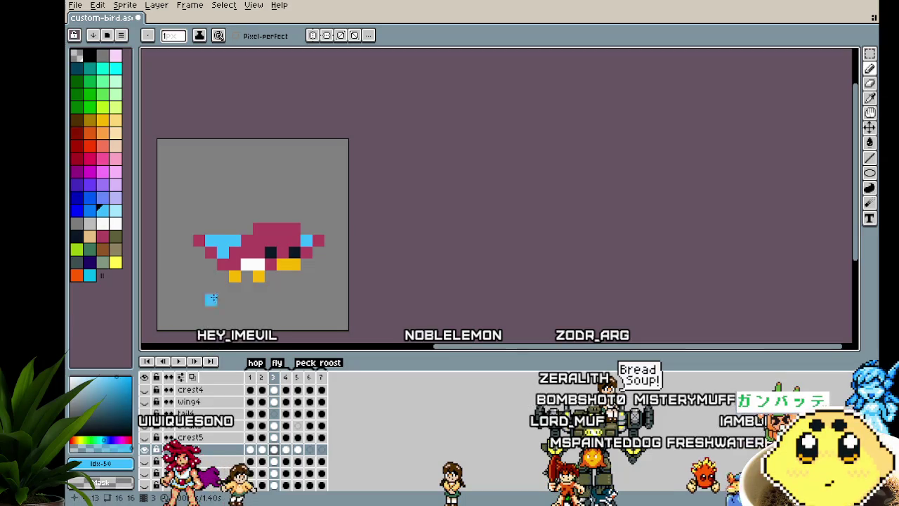
pyautogui.press('Right')
pyautogui.press('Right')
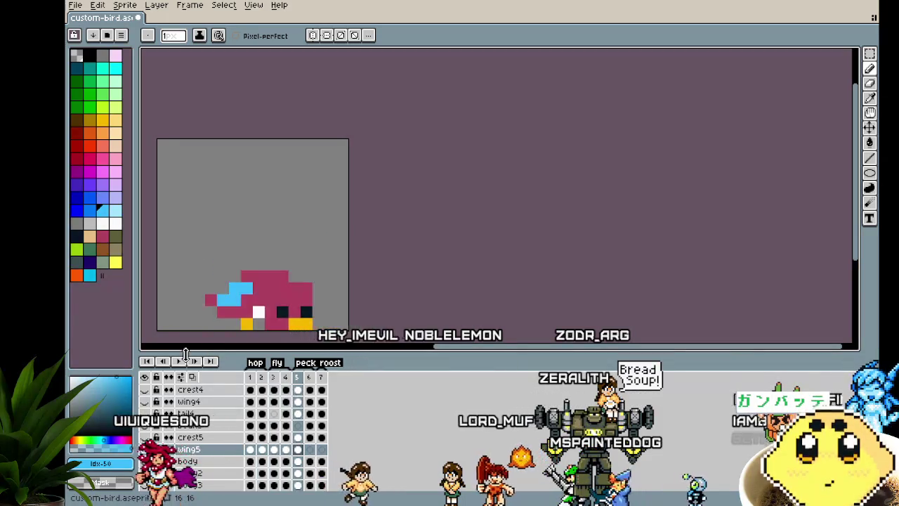
pyautogui.press('Right')
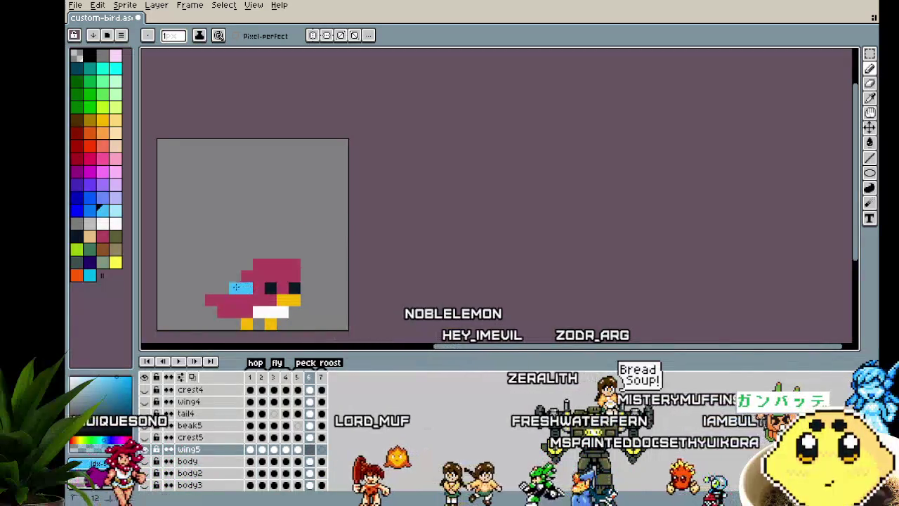
# Step: Paint a light-blue wing on the roosting bird in frame 7, then compare neighbouring frames
pyautogui.press('Right')
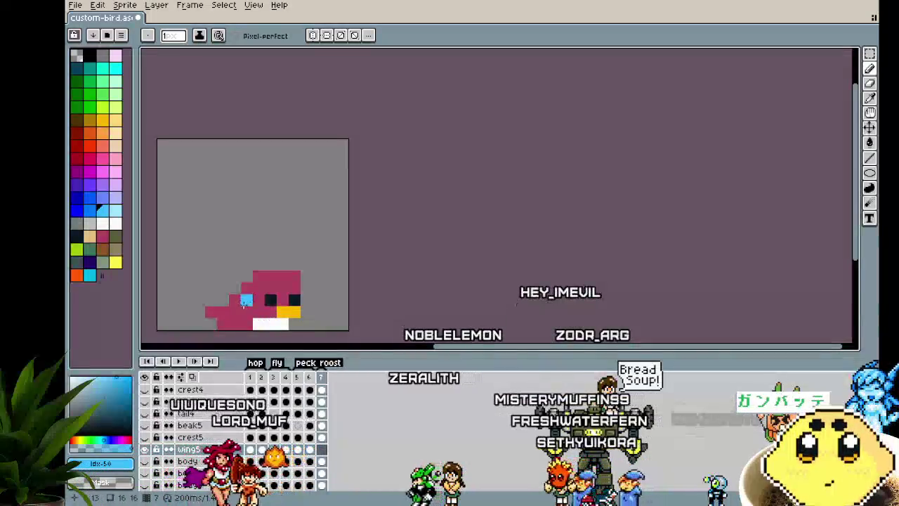
pyautogui.moveTo(246, 301); pyautogui.dragTo(222, 311)
pyautogui.press('Left')
pyautogui.press('Left')
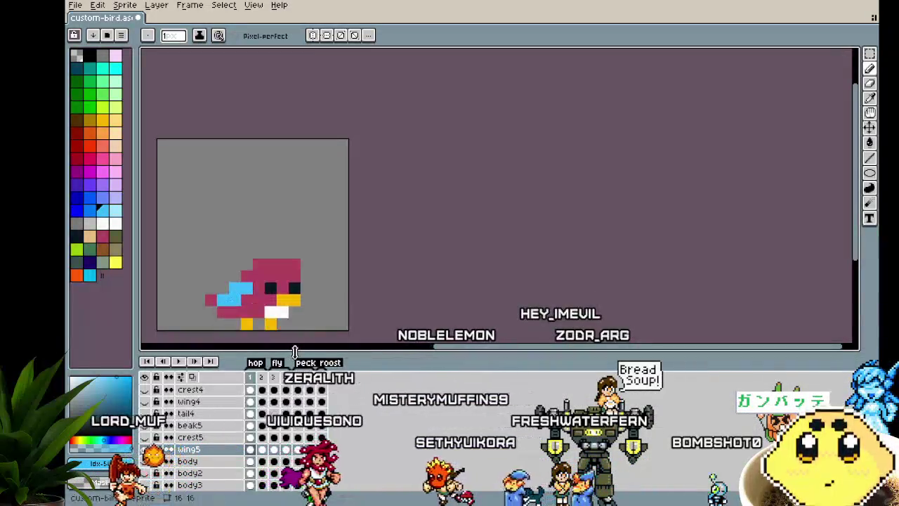
pyautogui.press('Left')
pyautogui.press('Left')
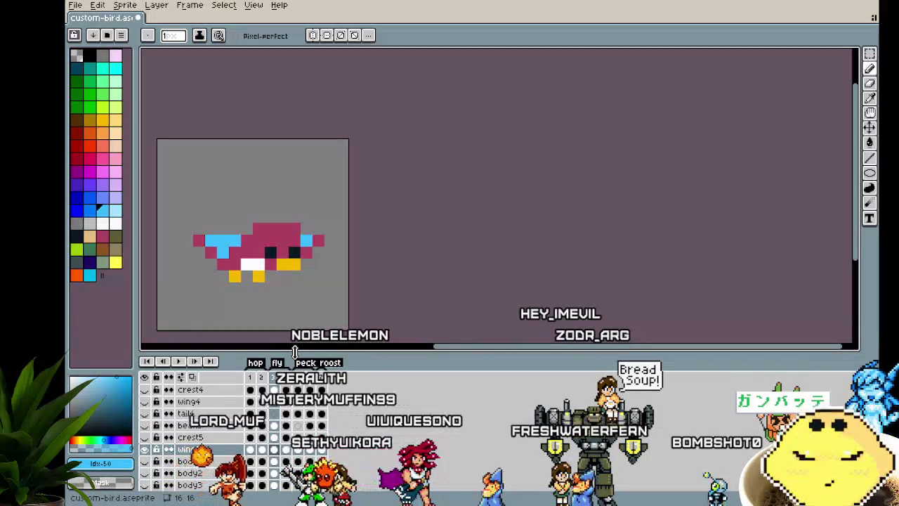
pyautogui.press('Right')
pyautogui.press('Right')
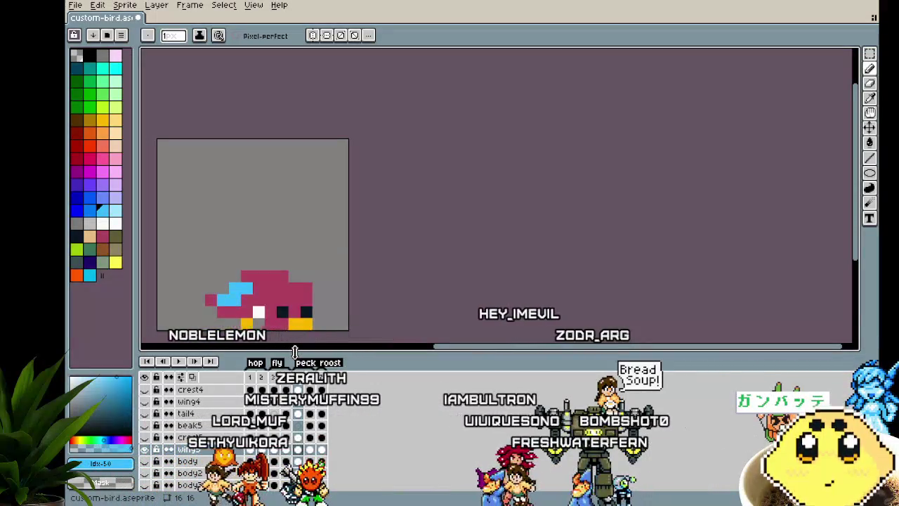
pyautogui.press('Left')
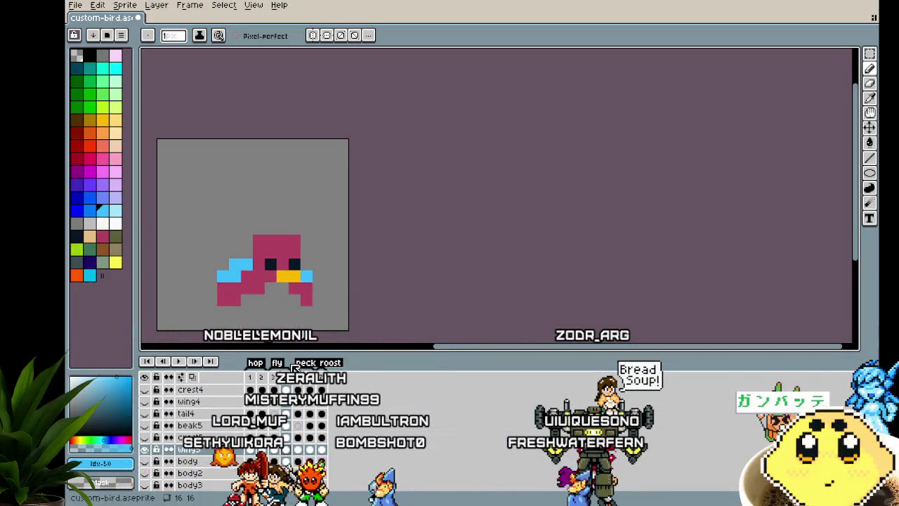
pyautogui.press('Right')
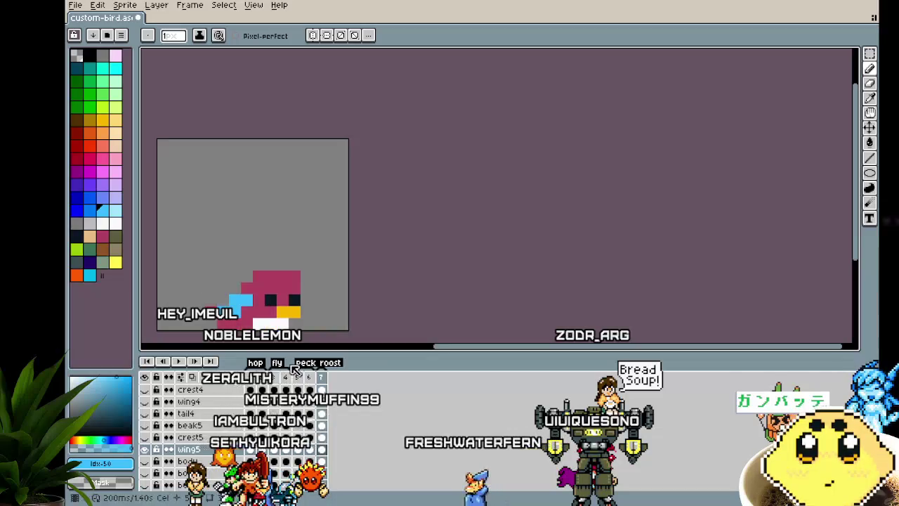
# Step: Move a light-blue pixel above the wing and add one at the wing's end, previewing playback
pyautogui.press('Return')
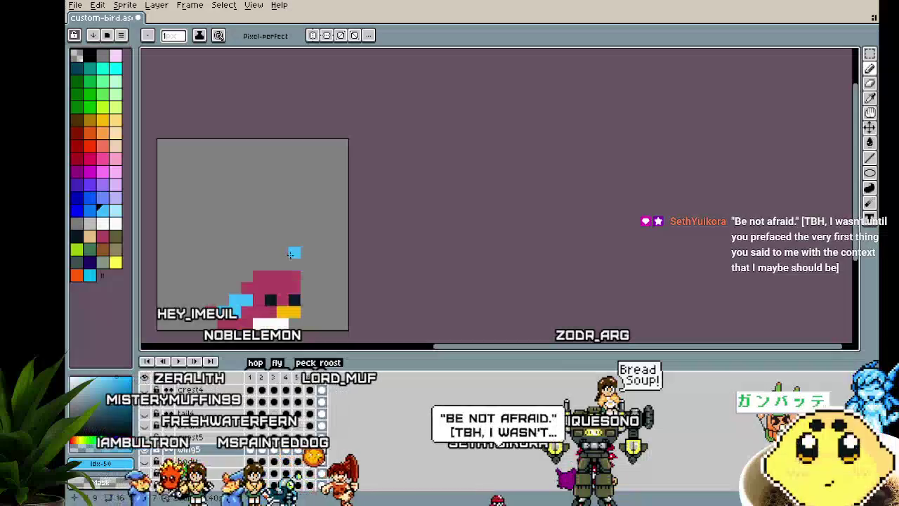
pyautogui.scroll(1, 307, 256)
pyautogui.scroll(1, 307, 256)
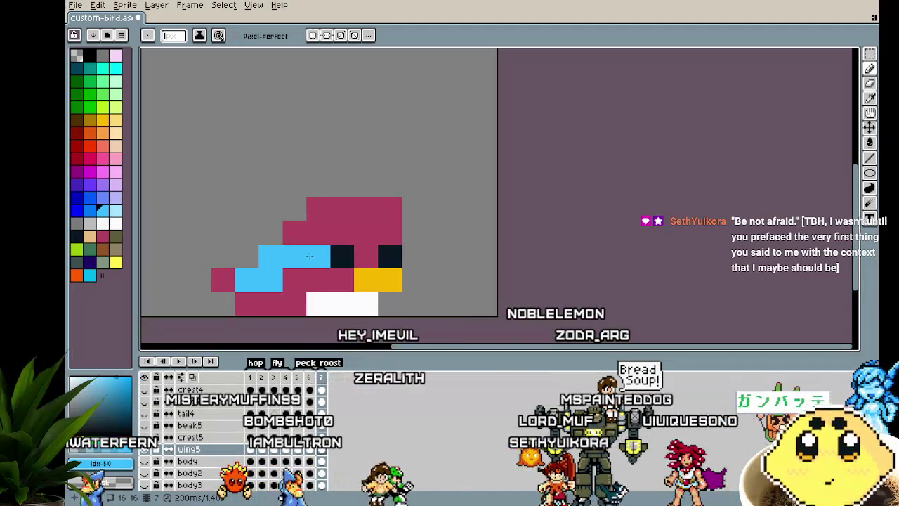
pyautogui.moveTo(309, 256); pyautogui.dragTo(208, 185)
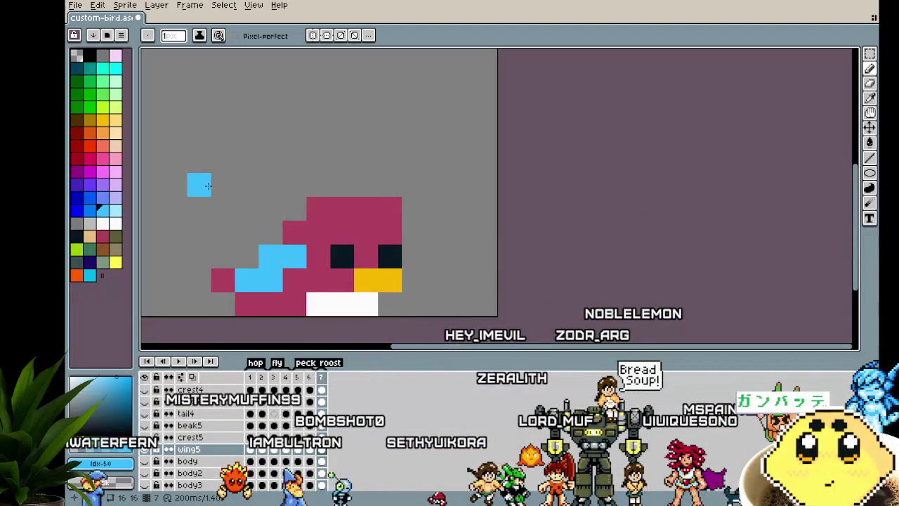
pyautogui.press('Return')
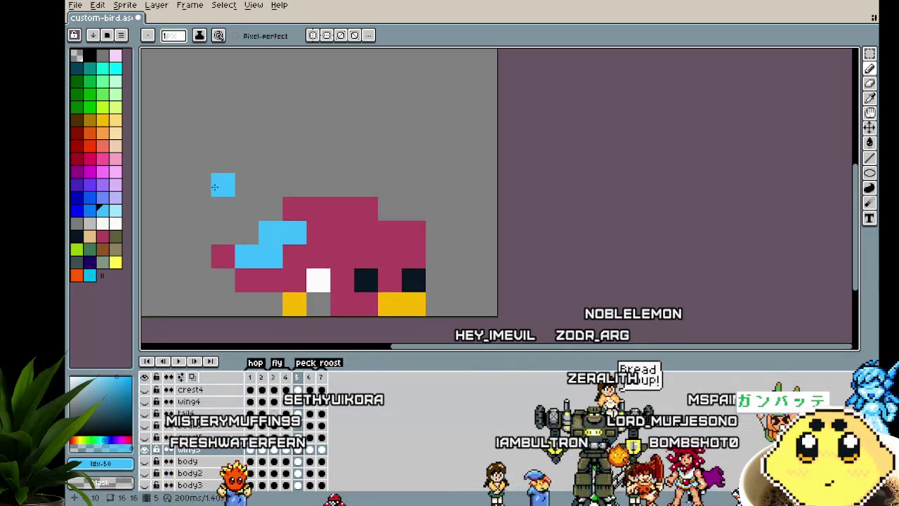
pyautogui.click(430, 280)
pyautogui.scroll(-4, 388, 310)
pyautogui.scroll(3, 388, 309)
pyautogui.scroll(1, 387, 309)
pyautogui.scroll(-4, 388, 309)
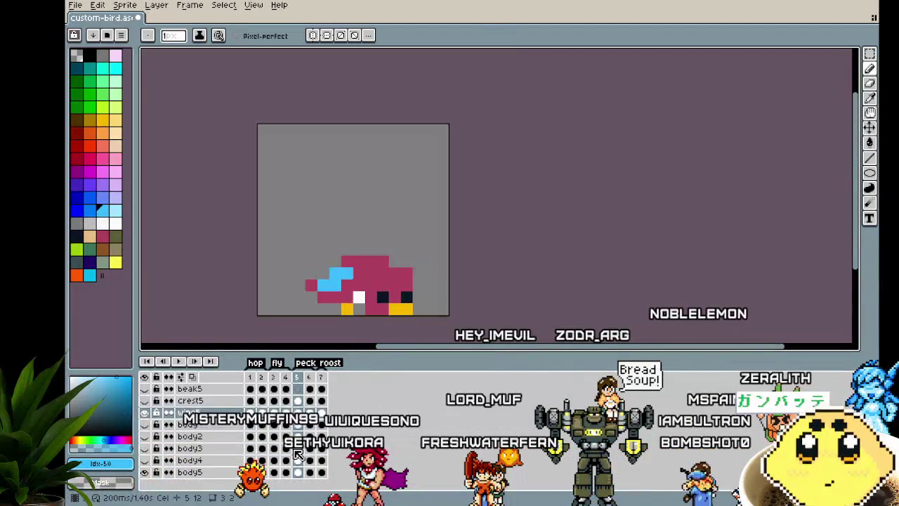
# Step: On body5 frame 1, add a second dark eye, pink and light-blue side pixels, and light-blue crown pixels
pyautogui.click(251, 473)
pyautogui.scroll(4, 372, 267)
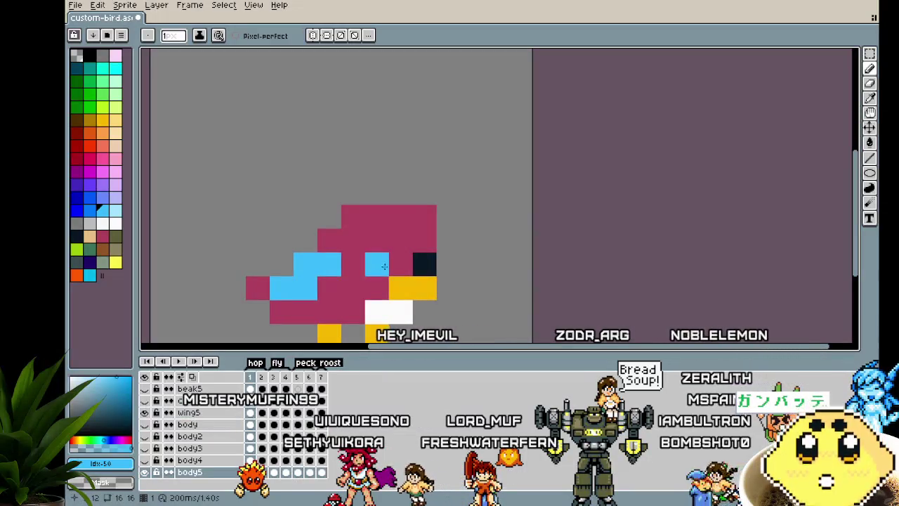
pyautogui.rightClick(384, 266)
pyautogui.click(359, 266)
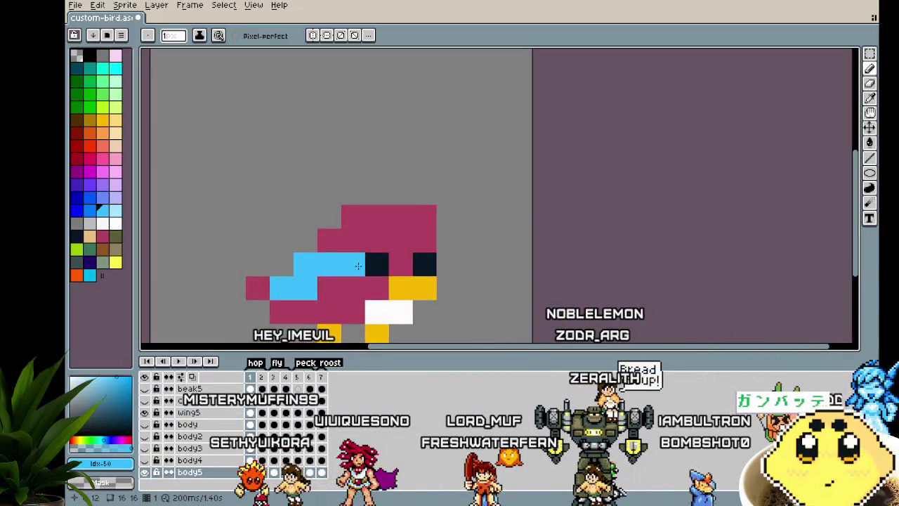
pyautogui.rightClick(353, 264)
pyautogui.moveTo(377, 241); pyautogui.dragTo(401, 241)
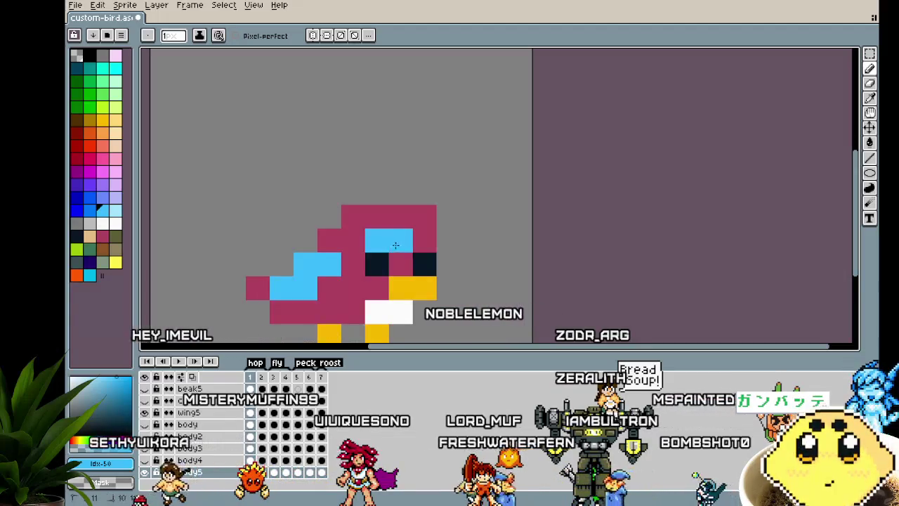
pyautogui.scroll(-3, 363, 333)
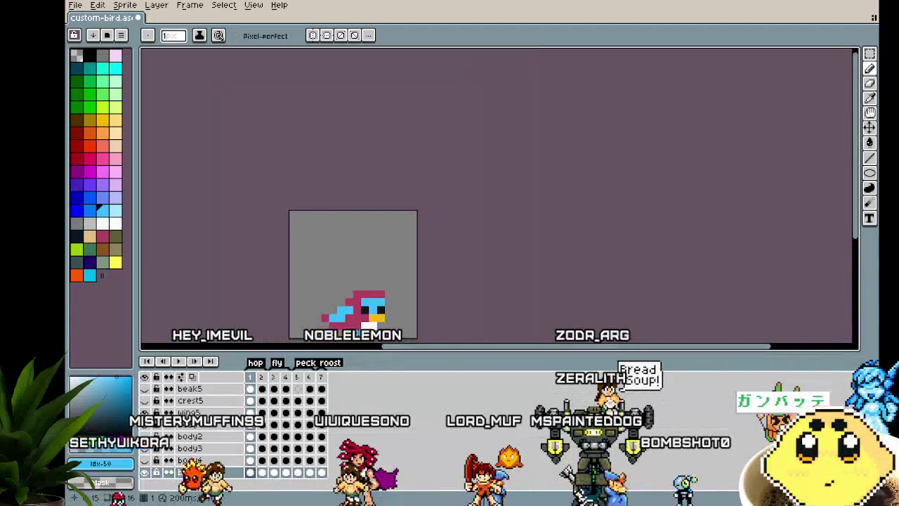
# Step: In fly frame 3, pick the bird's pink and recolour a right-wing pixel pink
pyautogui.scroll(2, 359, 334)
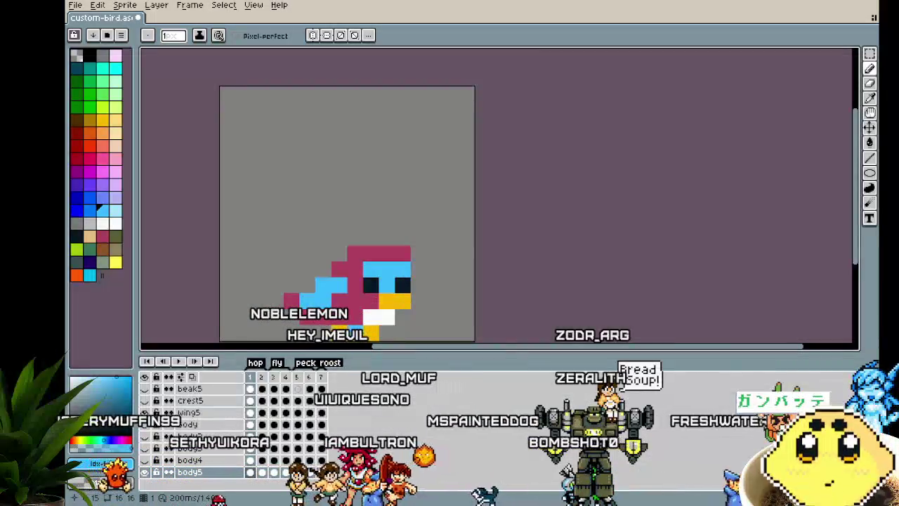
pyautogui.press('Right')
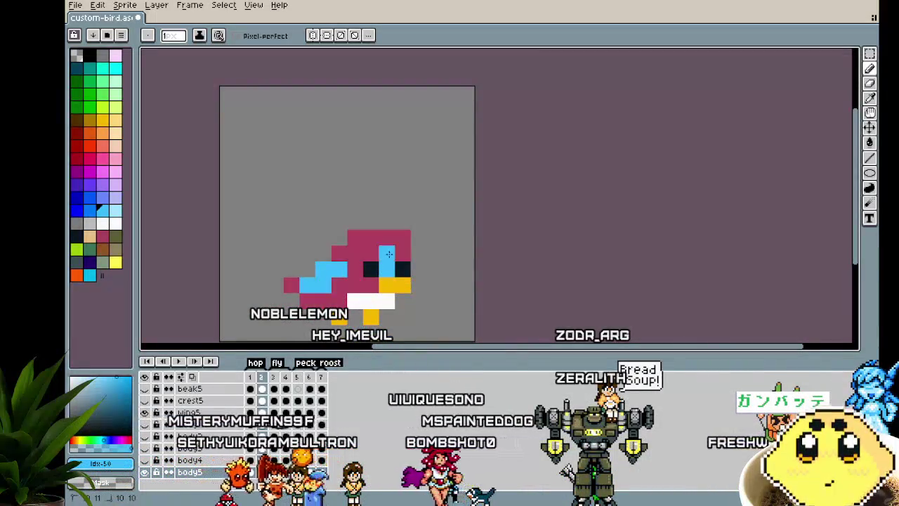
pyautogui.press('Left')
pyautogui.press('Right')
pyautogui.press('Right')
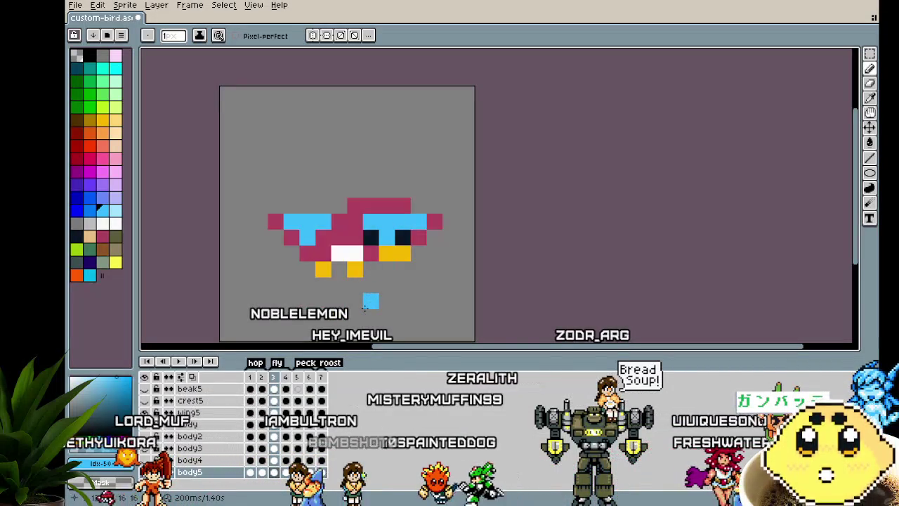
pyautogui.keyDown('alt'); pyautogui.click(419, 236); pyautogui.keyUp('alt')
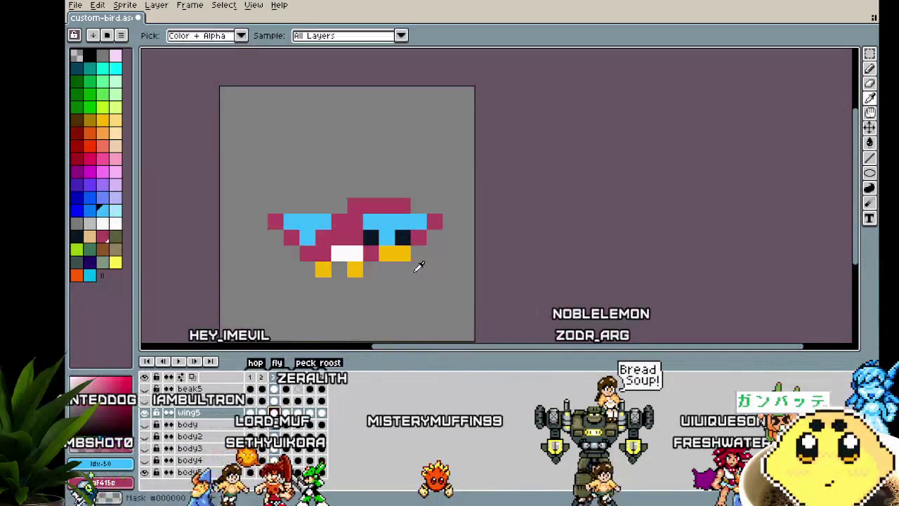
pyautogui.click(418, 222)
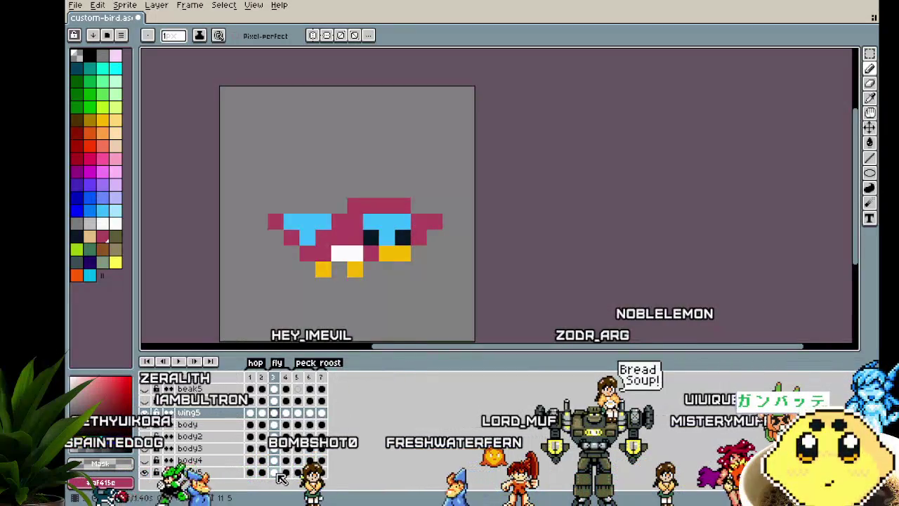
# Step: Paint light-blue head pixels on the bird in frames 3 and 5
pyautogui.press('i')
pyautogui.press('b')
pyautogui.click(376, 260)
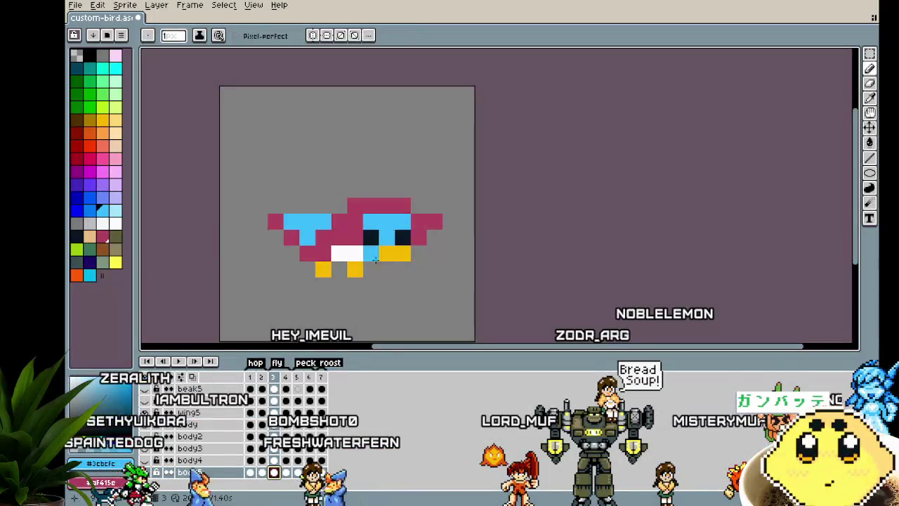
pyautogui.click(286, 472)
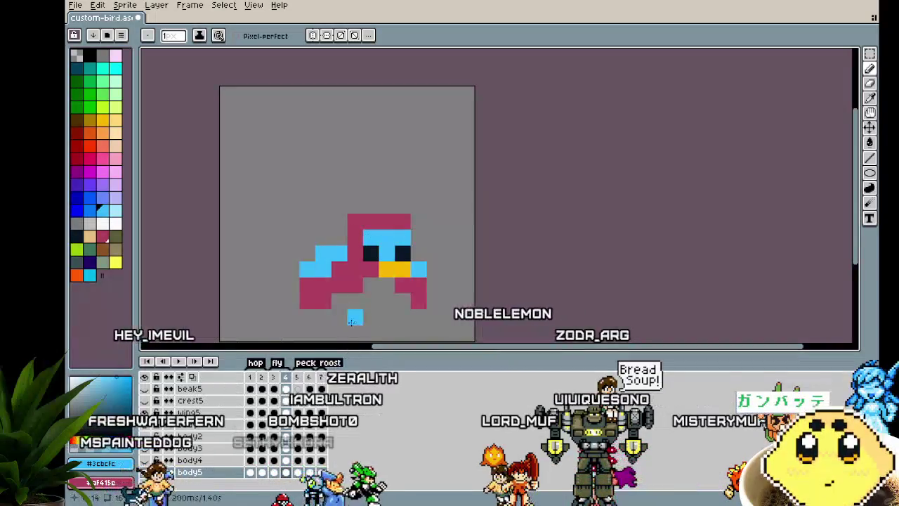
pyautogui.press('.')
pyautogui.moveTo(402, 316); pyautogui.dragTo(402, 301)
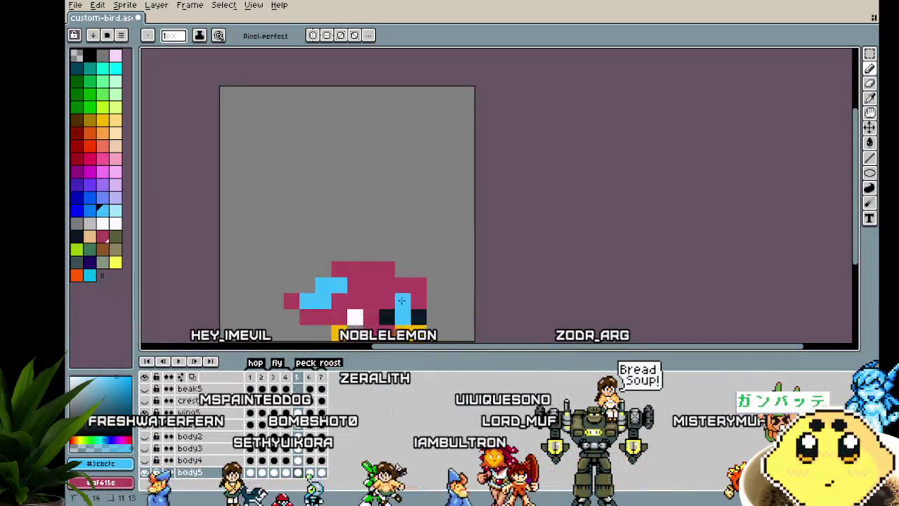
# Step: Paint a light-blue head pixel in roost frame 7, then recentre the view and cycle back to frame 2
pyautogui.press('.')
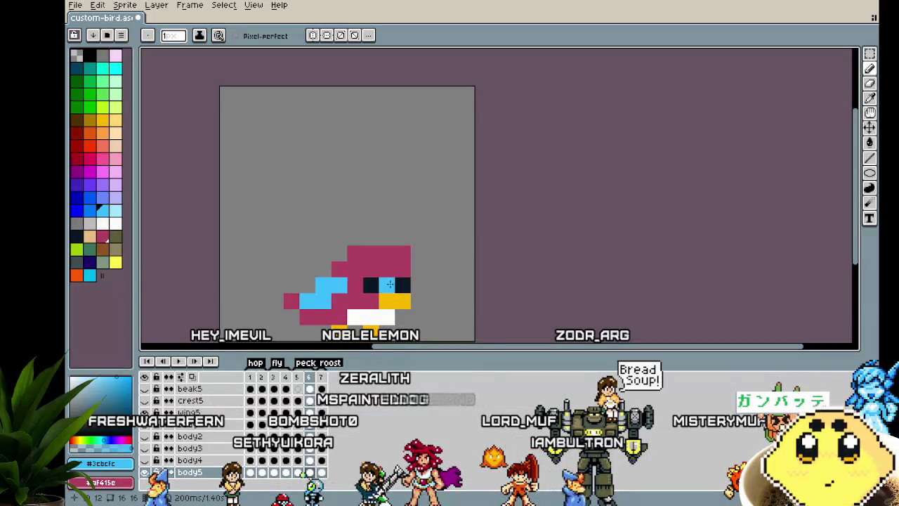
pyautogui.press('.')
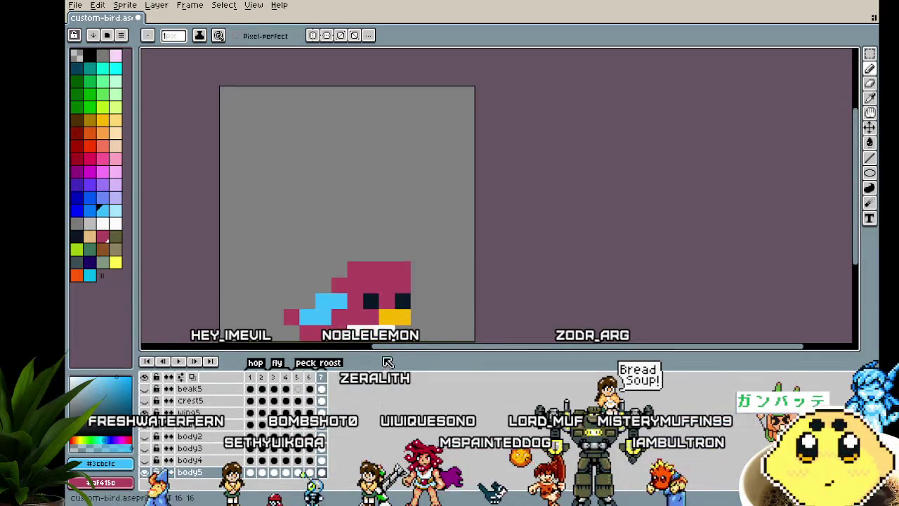
pyautogui.click(402, 290)
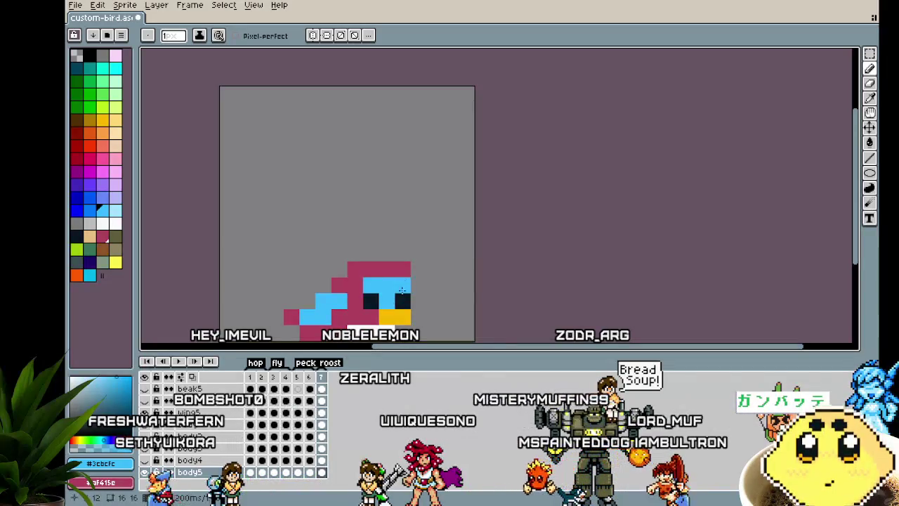
pyautogui.press('.')
pyautogui.scroll(-1, 466, 286)
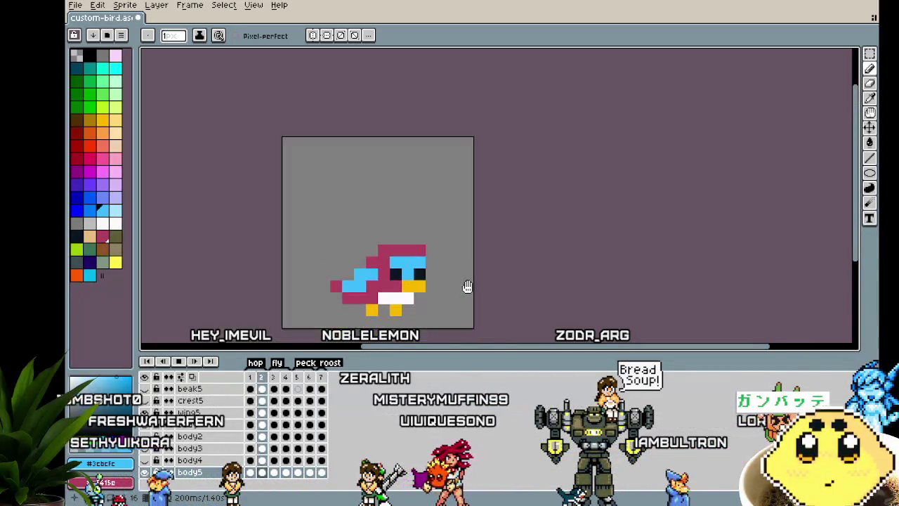
pyautogui.moveTo(466, 288); pyautogui.dragTo(404, 251)
pyautogui.press('.')
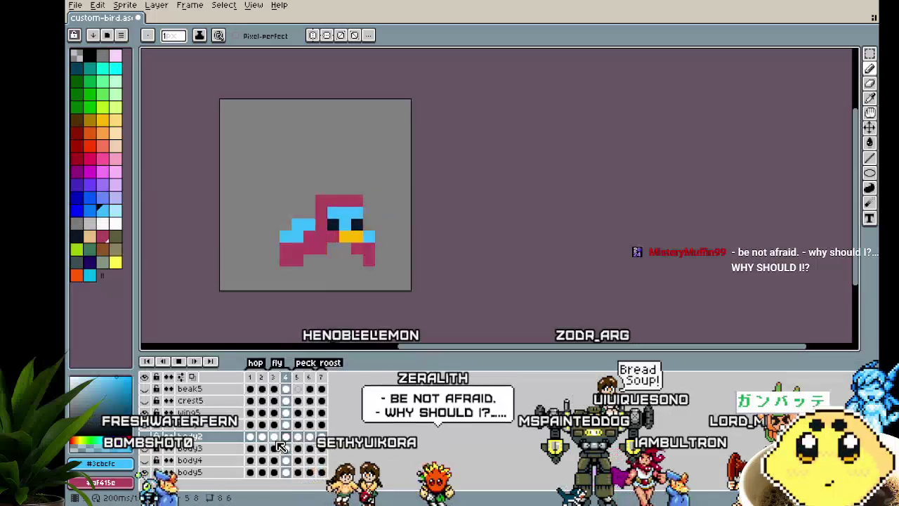
# Step: Check the frame 5 and 7 body cels, save the sprite, and toggle body4 off and back on
pyautogui.click(298, 437)
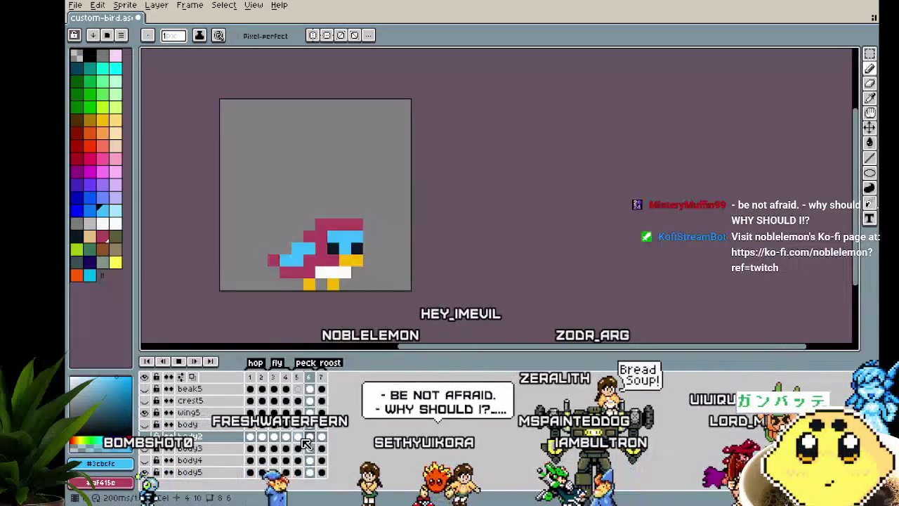
pyautogui.click(321, 437)
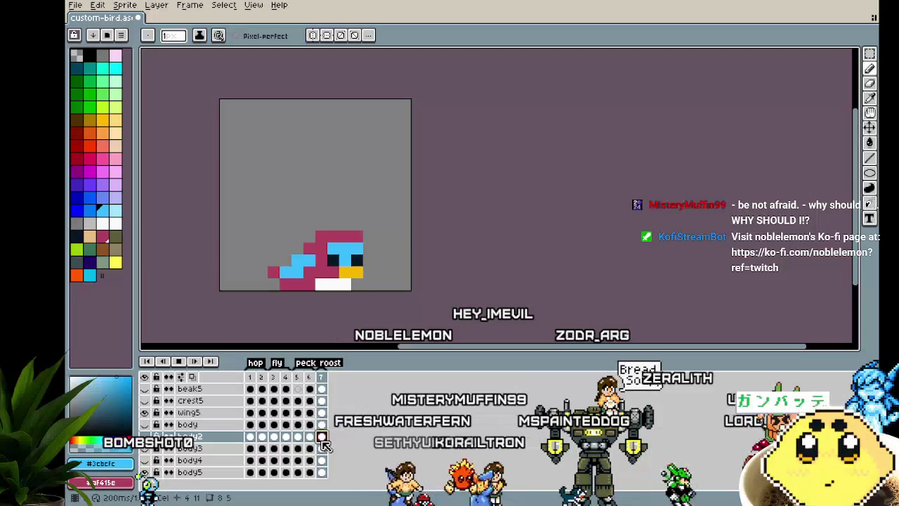
pyautogui.moveTo(333, 328)
pyautogui.mouseDown()
pyautogui.moveTo(302, 323)
pyautogui.moveTo(335, 327)
pyautogui.mouseUp()
pyautogui.hotkey('ctrl', 's')
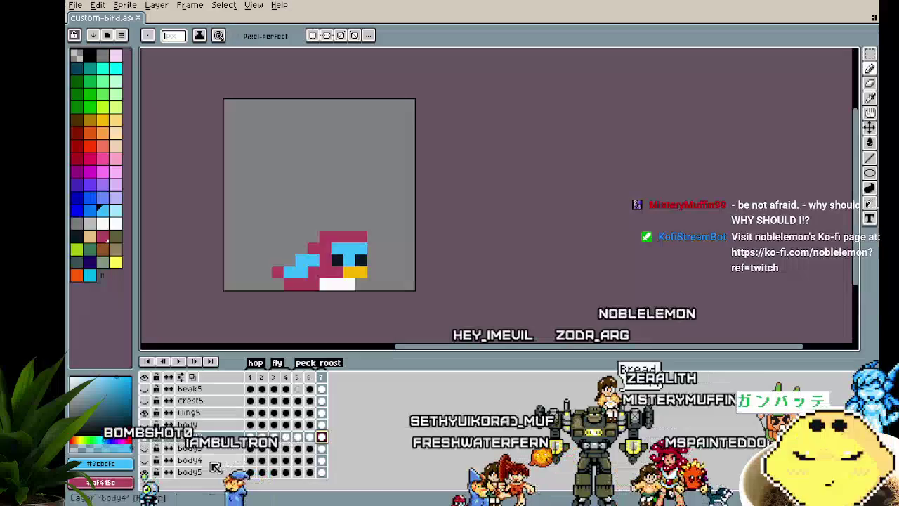
pyautogui.click(145, 460)
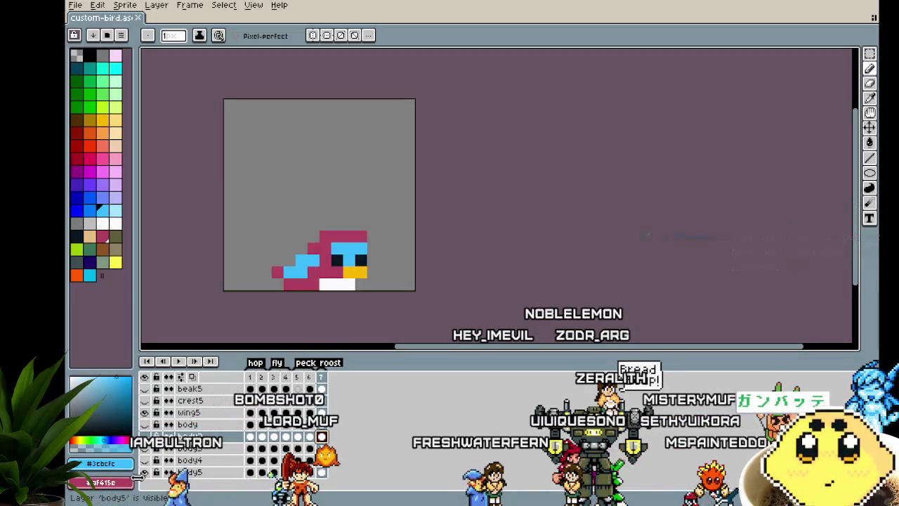
pyautogui.click(144, 462)
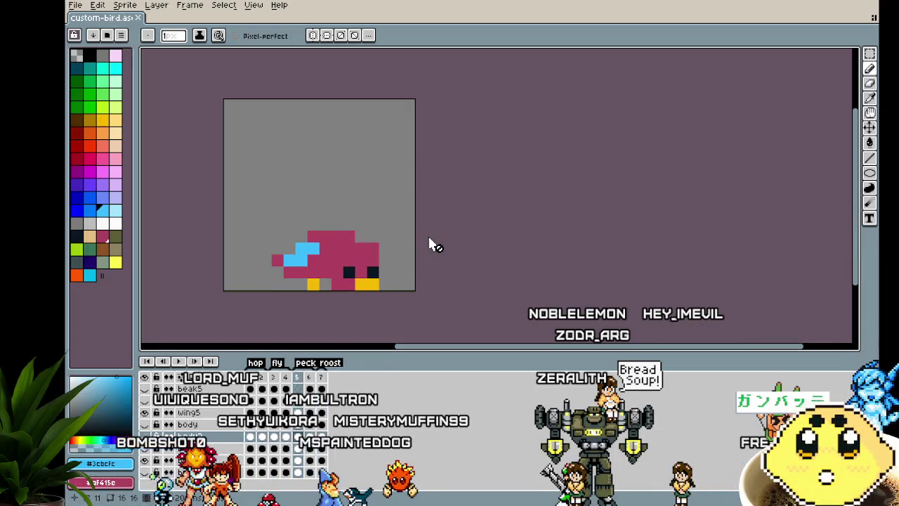
# Step: Step back through the frames to frame 1 and zoom in on the bird
pyautogui.press('Left')
pyautogui.press('Left')
pyautogui.press('Left')
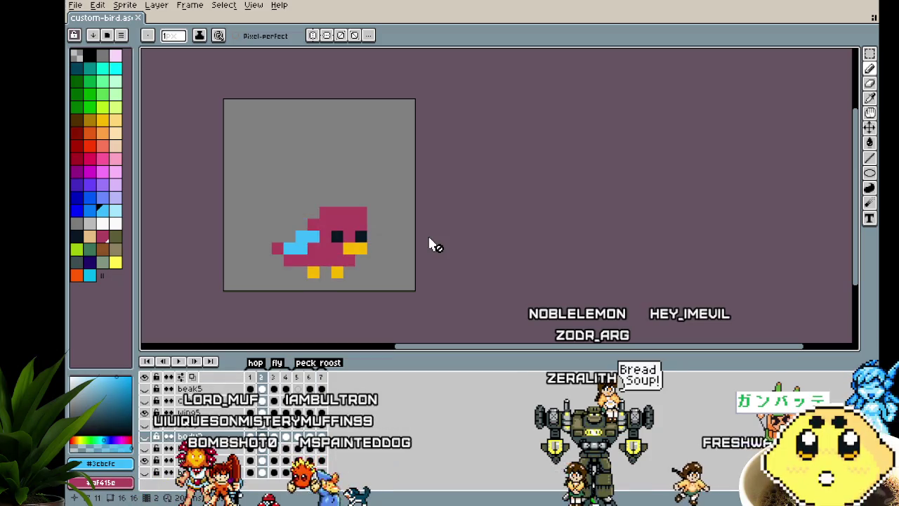
pyautogui.press('Left')
pyautogui.press('Right')
pyautogui.press('Left')
pyautogui.scroll(1, 355, 265)
pyautogui.scroll(2, 355, 265)
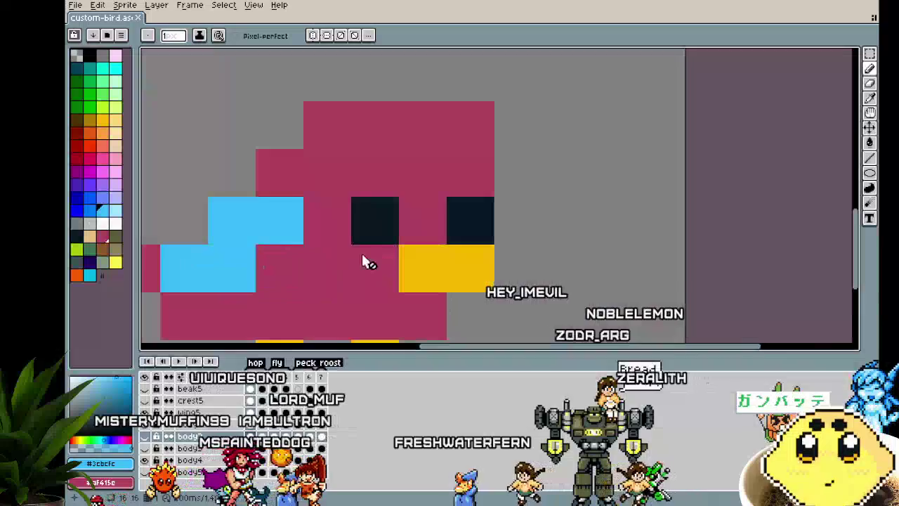
# Step: Paint a yellow pixel extending the beak, then toggle the beak layer off and on to compare
pyautogui.click(115, 120)
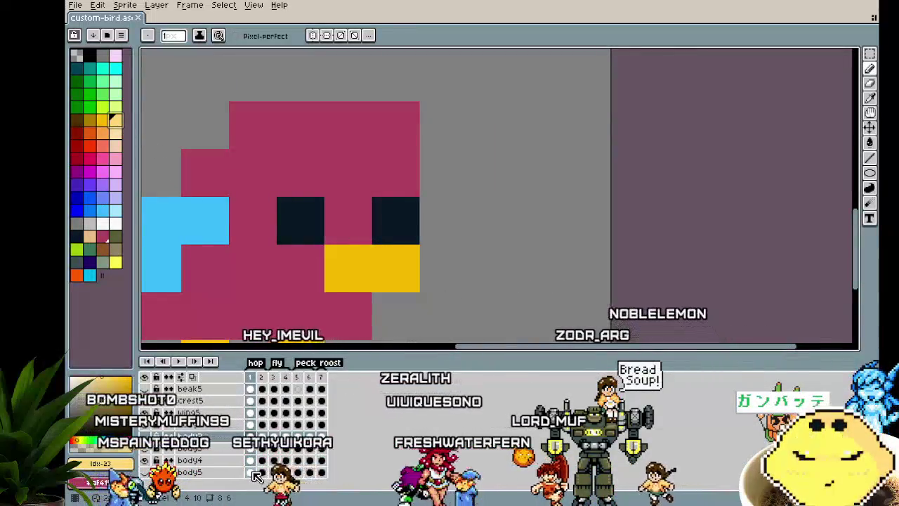
pyautogui.scroll(3, 253, 426)
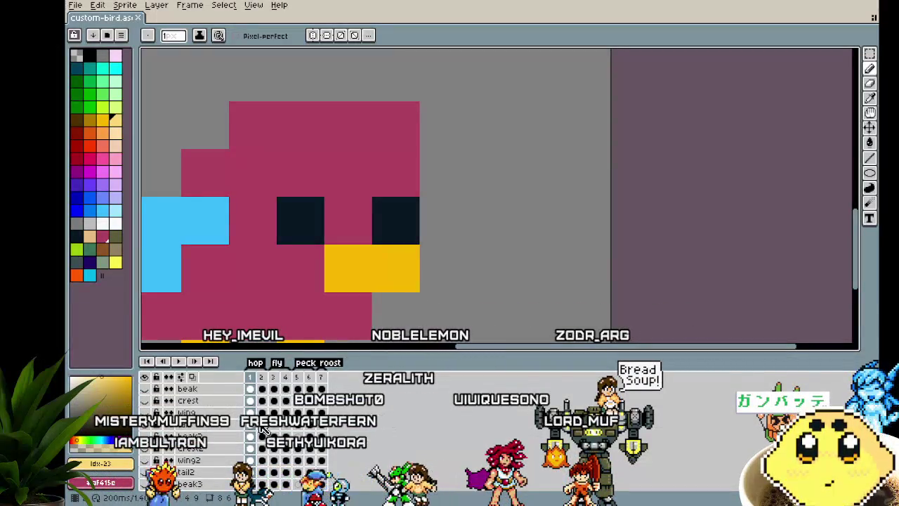
pyautogui.click(442, 269)
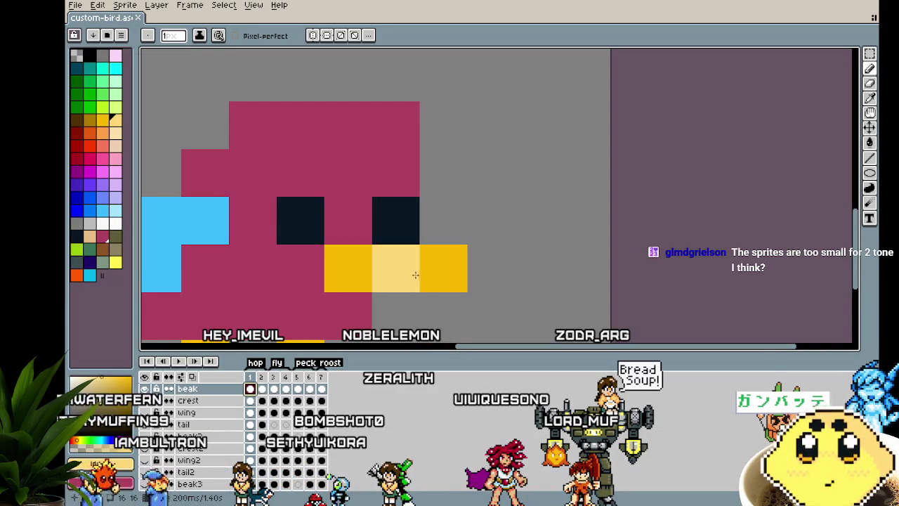
pyautogui.click(146, 389)
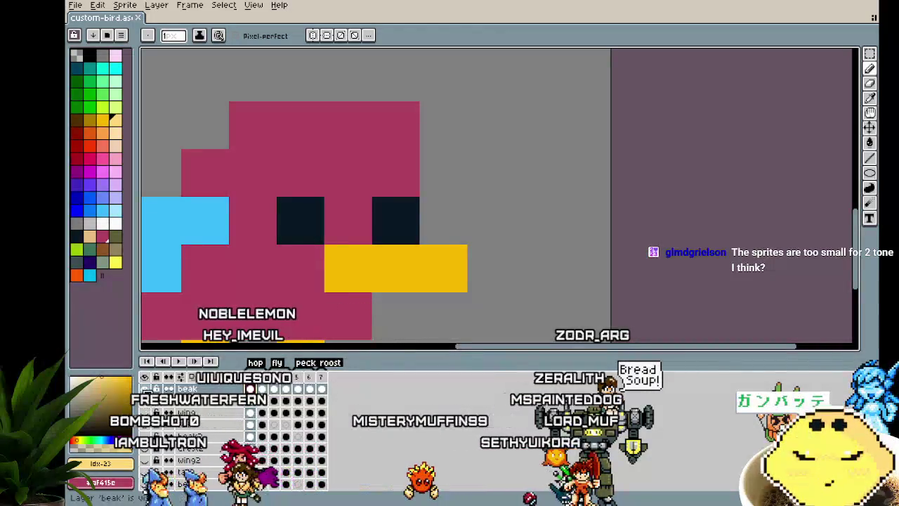
pyautogui.click(145, 389)
pyautogui.click(145, 389)
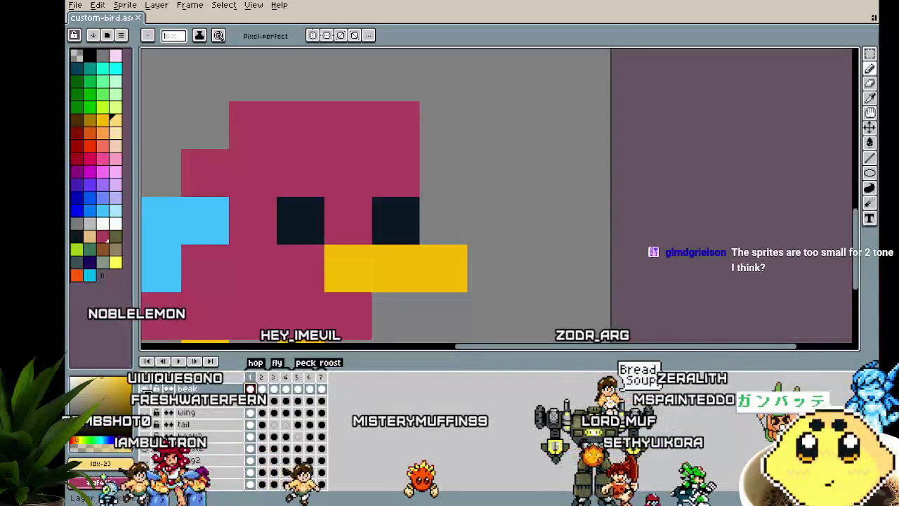
pyautogui.scroll(-1, 596, 330)
pyautogui.scroll(-2, 633, 298)
pyautogui.scroll(-2, 633, 299)
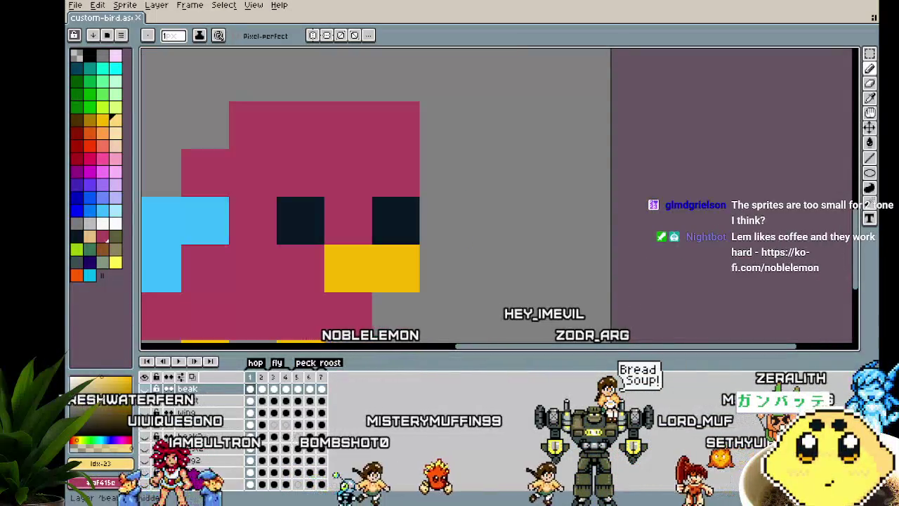
pyautogui.scroll(-2, 251, 298)
pyautogui.scroll(-3, 314, 476)
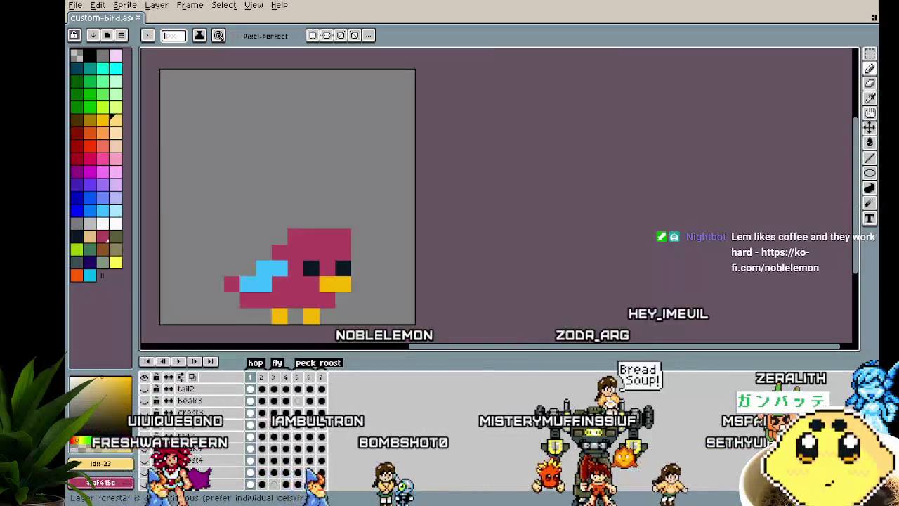
pyautogui.scroll(1, 281, 436)
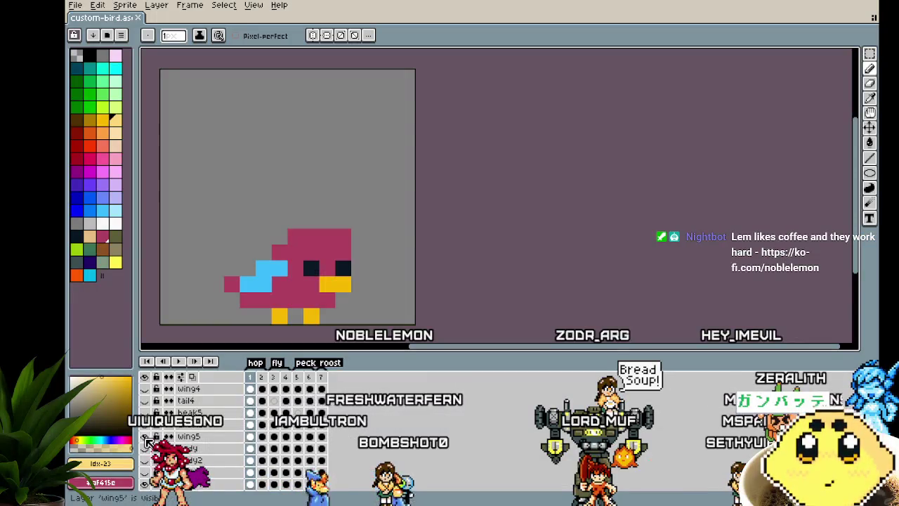
# Step: Select the purple body layer and play the animation with the bird centred in view
pyautogui.click(187, 448)
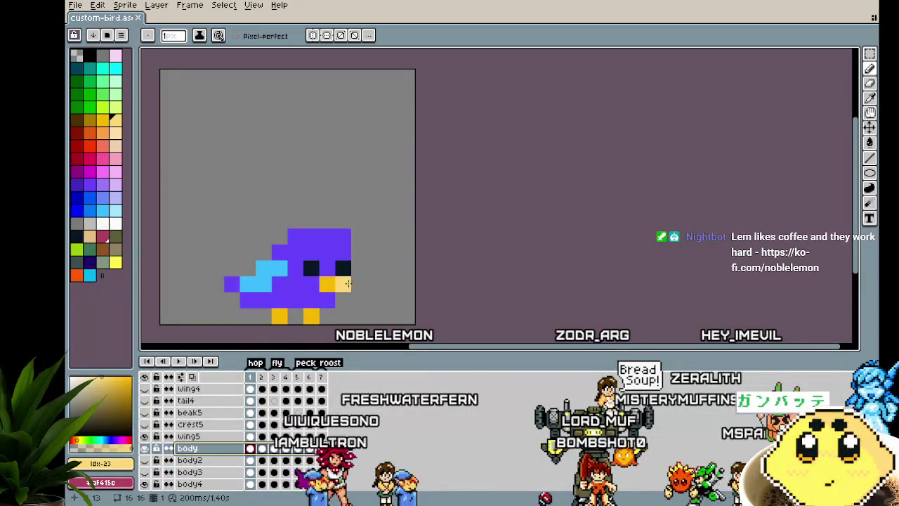
pyautogui.scroll(3, 295, 323)
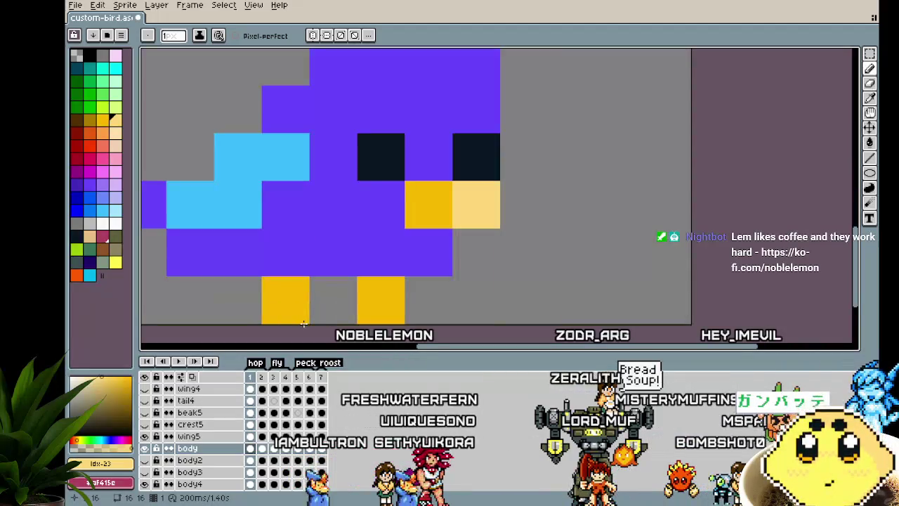
pyautogui.scroll(-1, 303, 323)
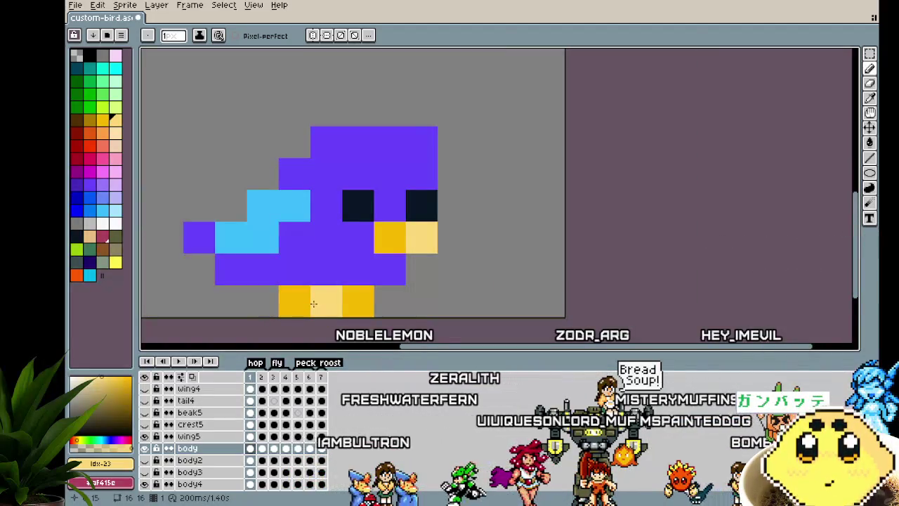
pyautogui.moveTo(313, 303); pyautogui.dragTo(294, 307)
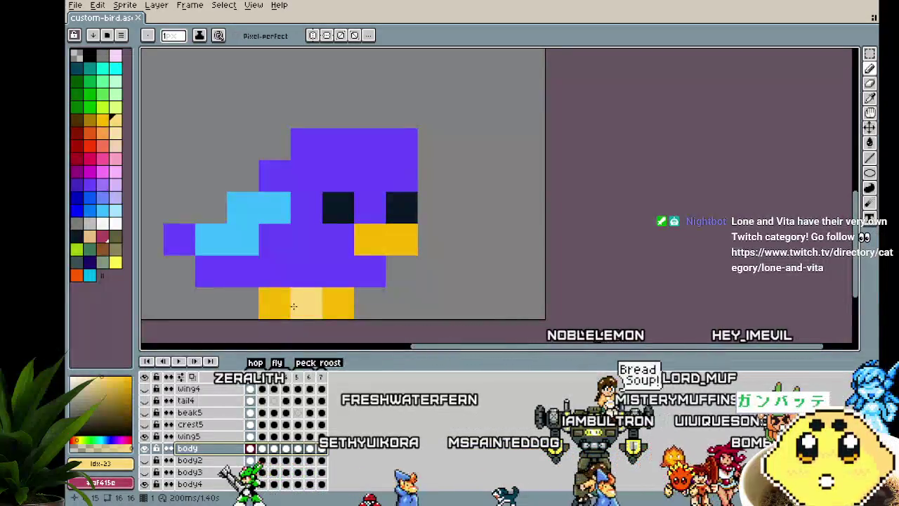
pyautogui.scroll(-2, 294, 306)
pyautogui.scroll(1, 294, 307)
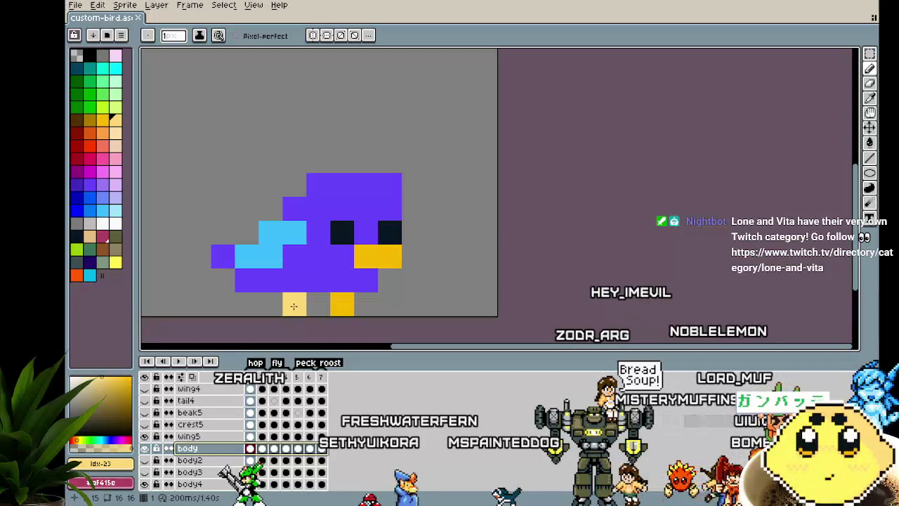
pyautogui.press('Return')
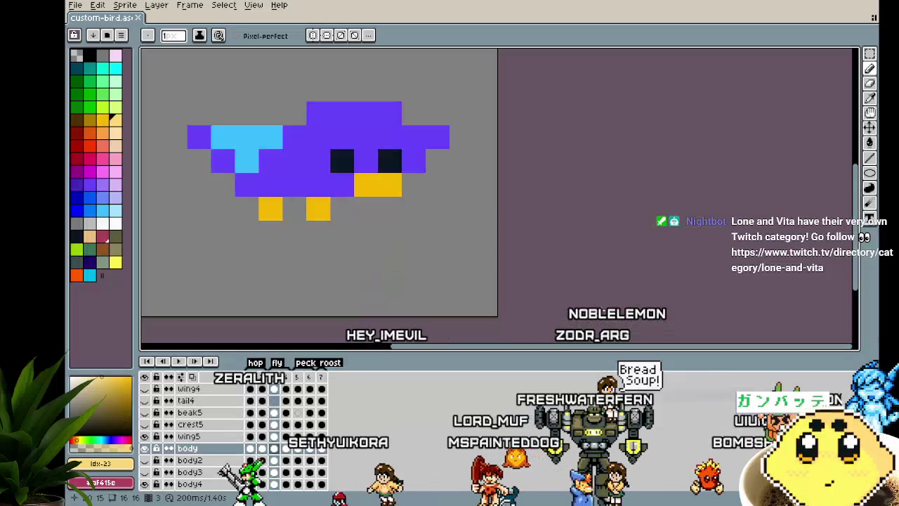
pyautogui.scroll(-1, 566, 250)
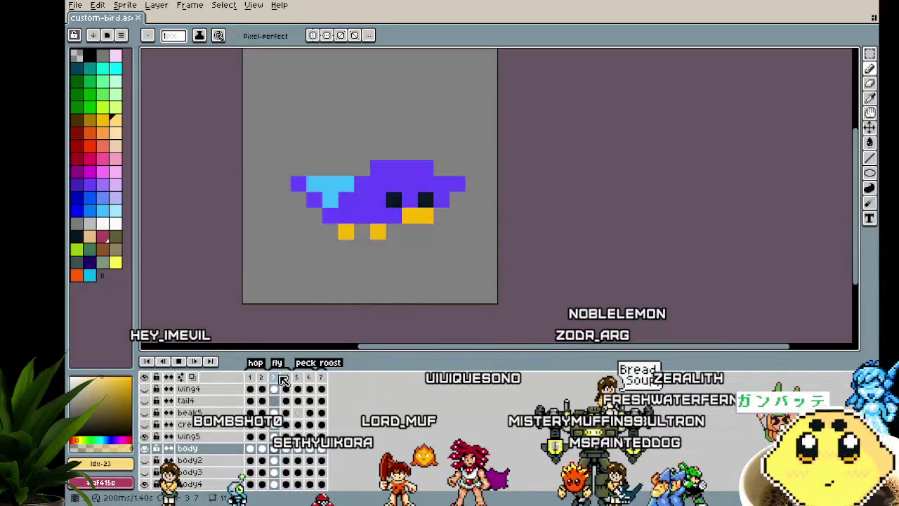
pyautogui.moveTo(216, 287); pyautogui.dragTo(187, 293)
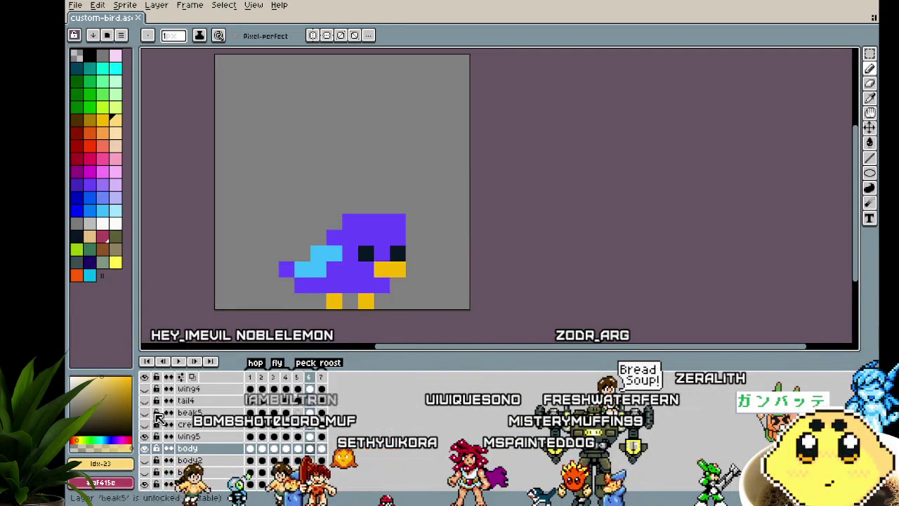
# Step: Hide the body and body4 layers, show body5, and replay the pink bird animation
pyautogui.click(145, 447)
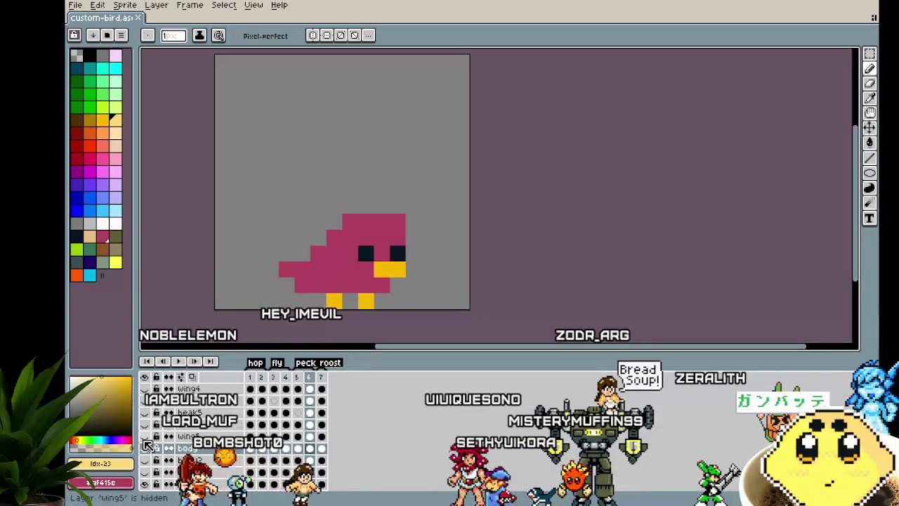
pyautogui.scroll(-1, 146, 446)
pyautogui.click(145, 460)
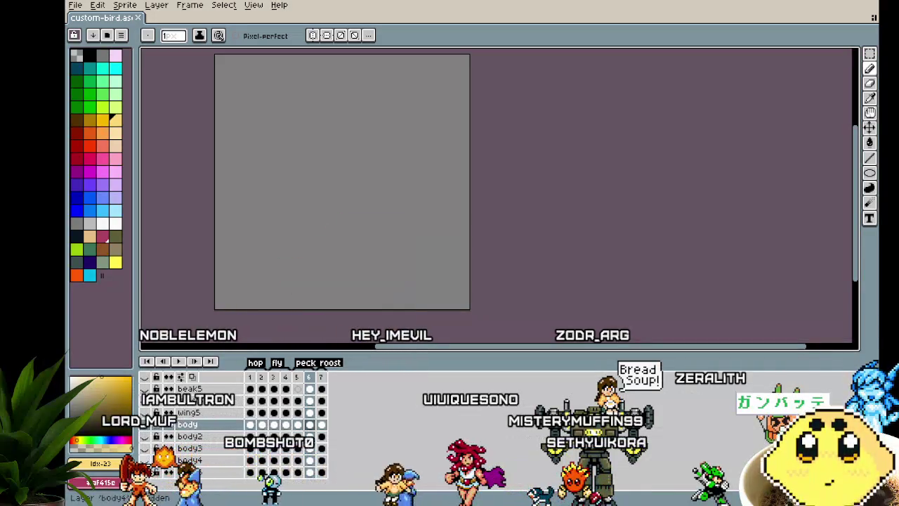
pyautogui.click(145, 472)
pyautogui.press('Return')
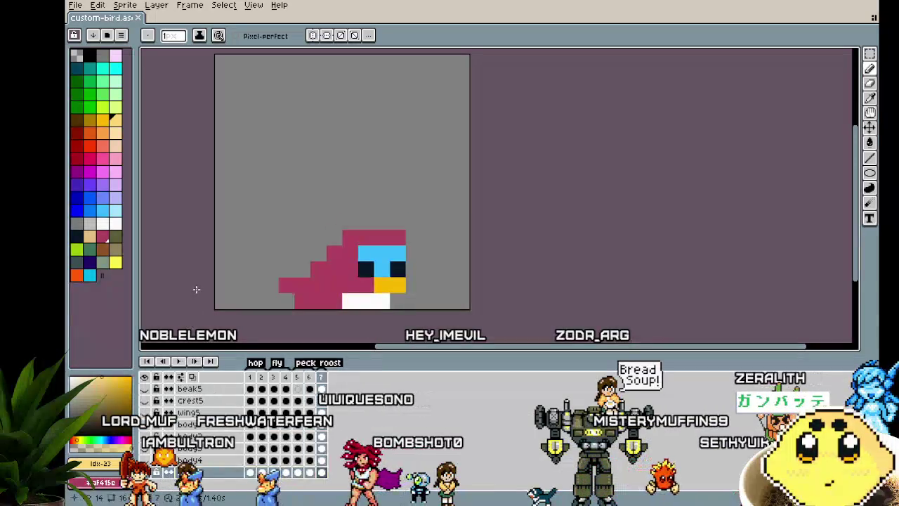
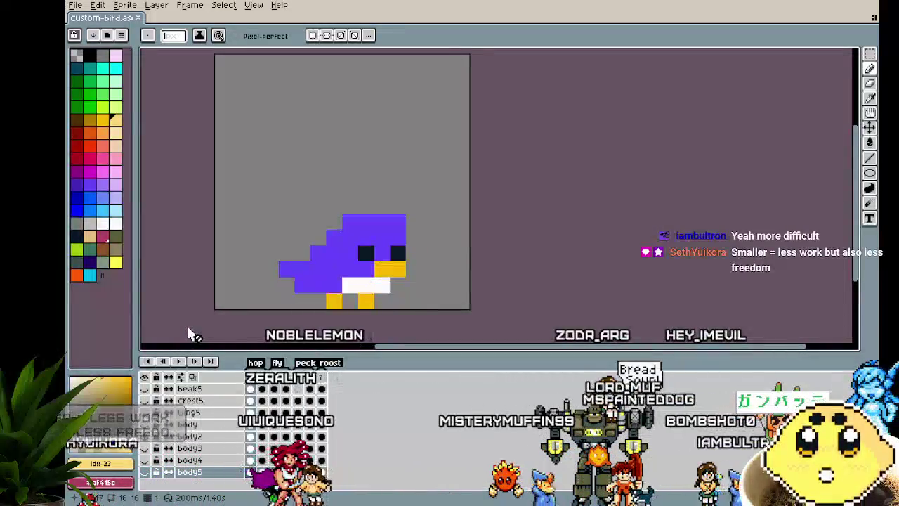
# Step: Hide the purple body5 layer to reveal the pink, blue-faced body variant
pyautogui.click(144, 472)
pyautogui.click(144, 476)
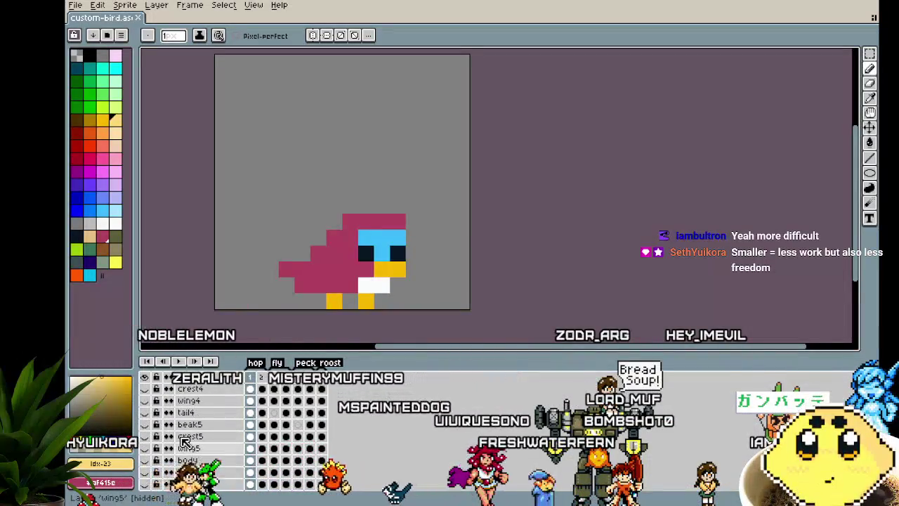
pyautogui.scroll(3, 189, 432)
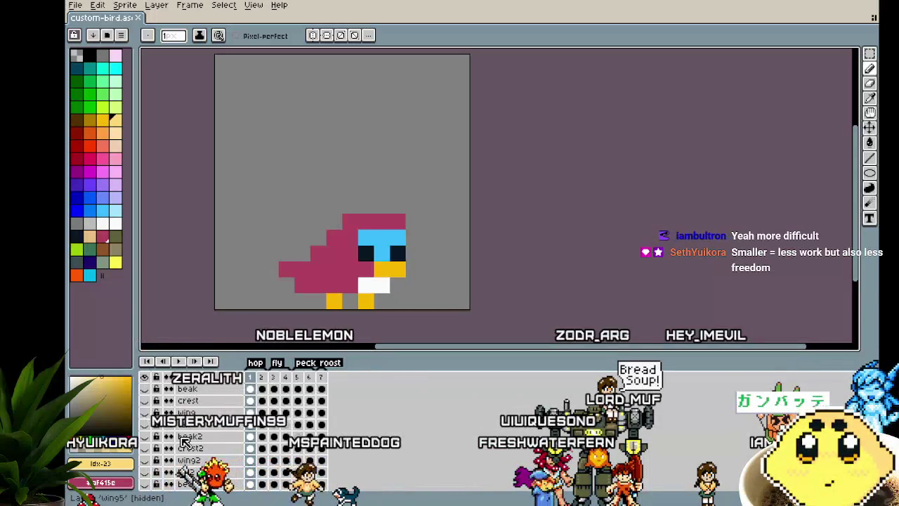
# Step: Paint two extra white belly pixels on the pink body, extending the belly leftward
pyautogui.click(116, 223)
pyautogui.click(349, 285)
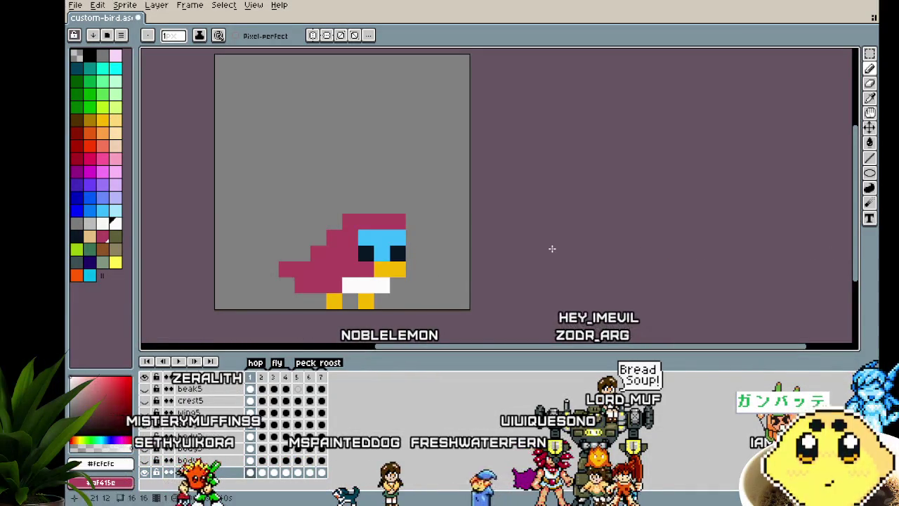
pyautogui.press('Return')
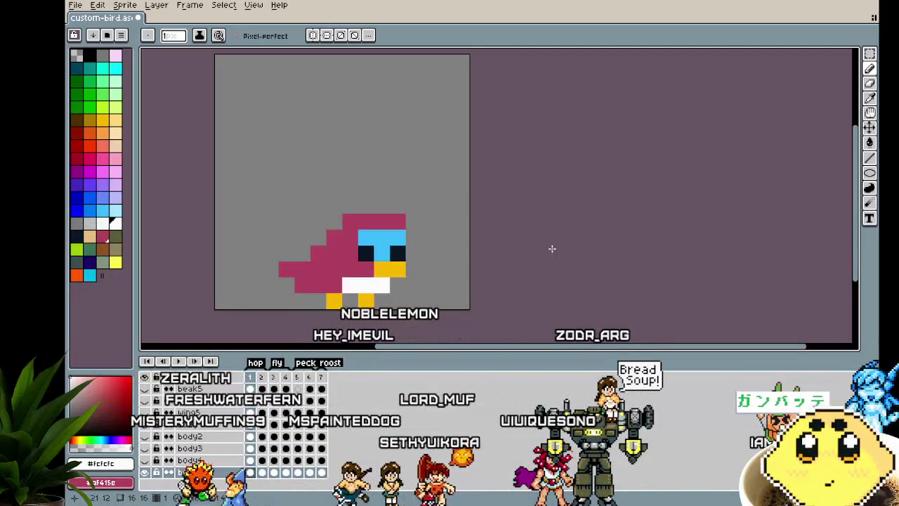
pyautogui.click(364, 273)
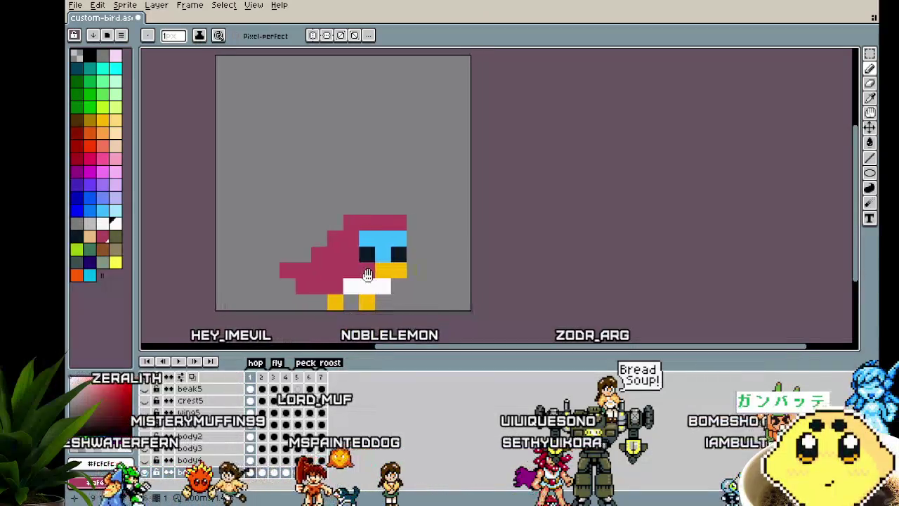
pyautogui.hscroll(1, 330, 288)
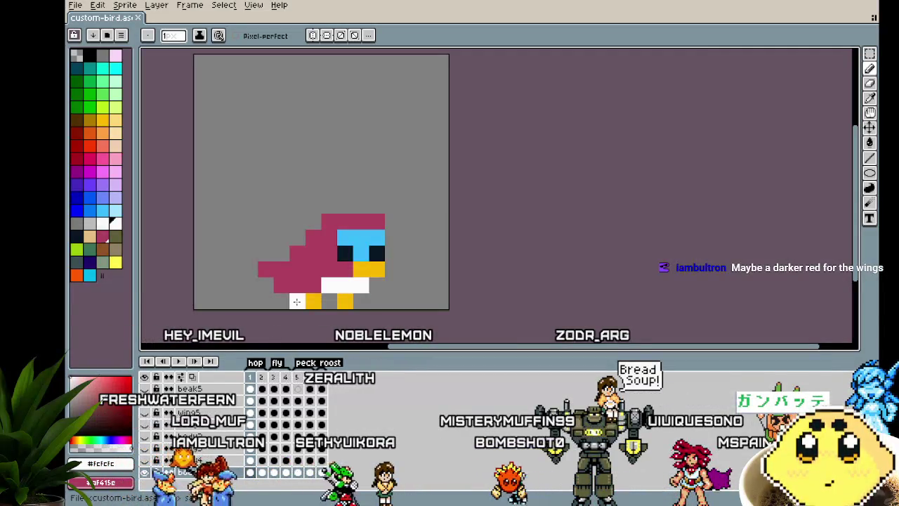
pyautogui.scroll(3, 180, 432)
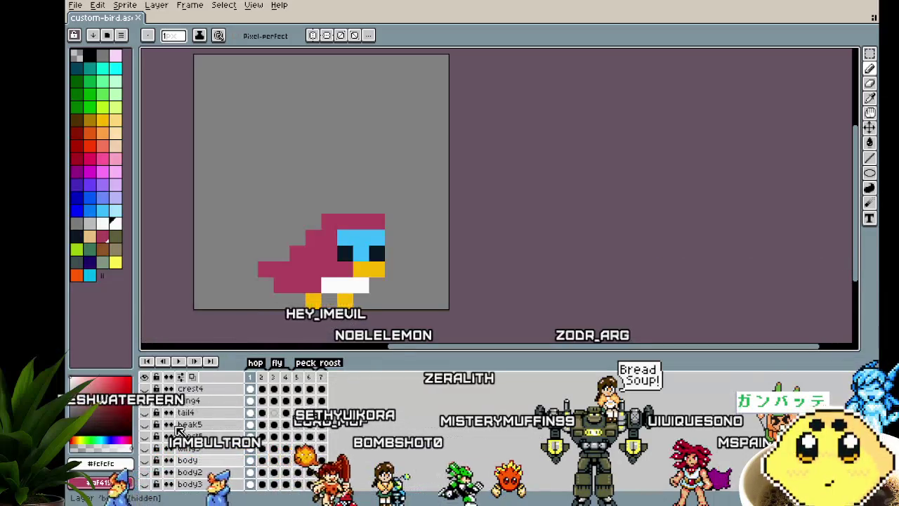
# Step: Toggle body layers back to the pink bird and show the dark wing4 layer
pyautogui.scroll(3, 179, 432)
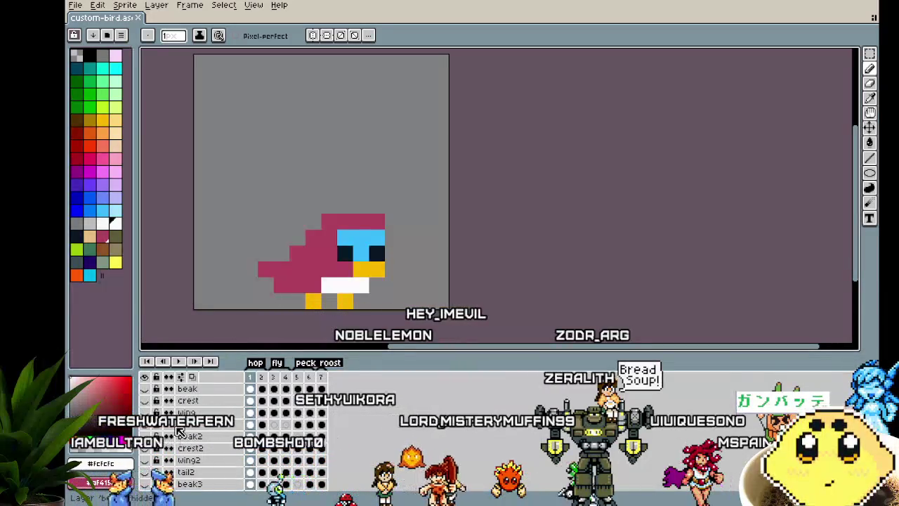
pyautogui.scroll(-5, 147, 450)
pyautogui.click(145, 472)
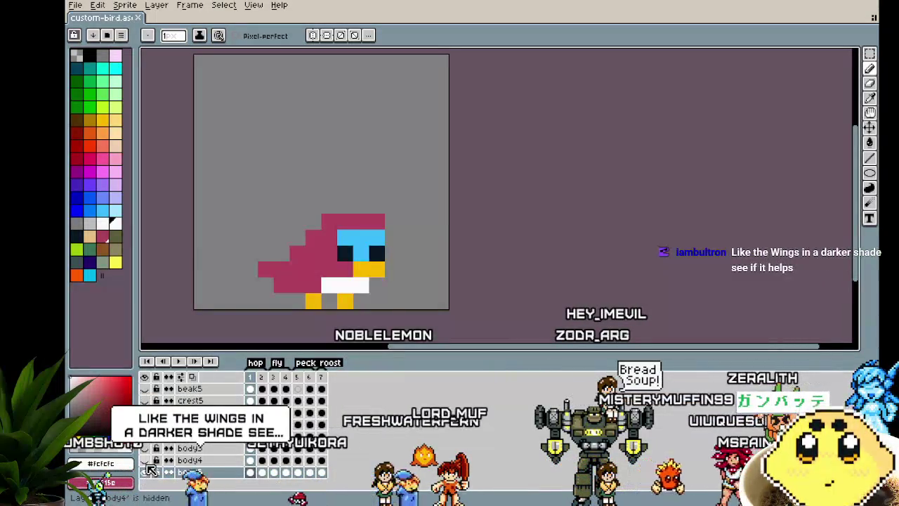
pyautogui.click(149, 470)
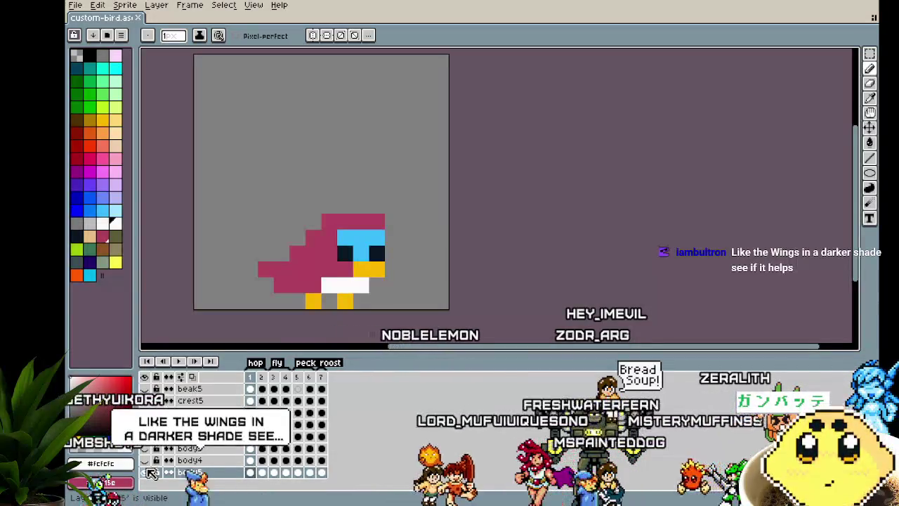
pyautogui.click(146, 471)
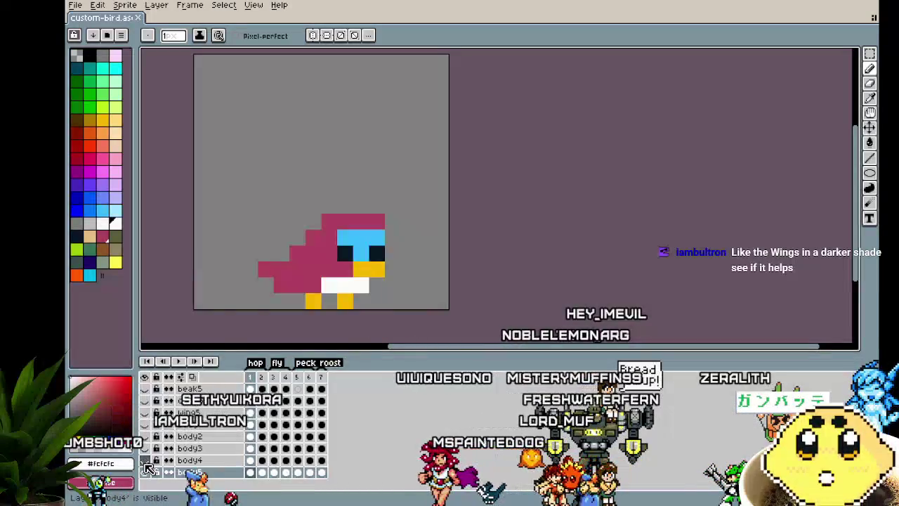
pyautogui.click(145, 471)
pyautogui.click(145, 450)
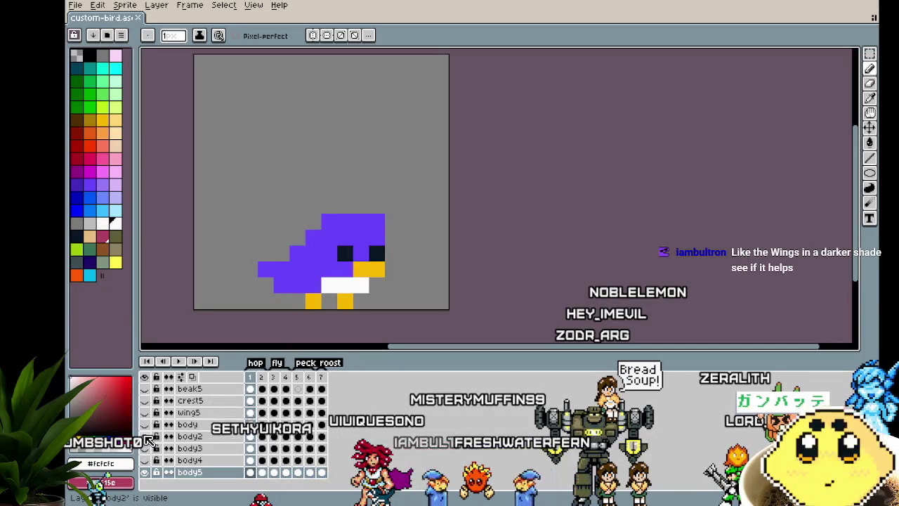
pyautogui.click(144, 436)
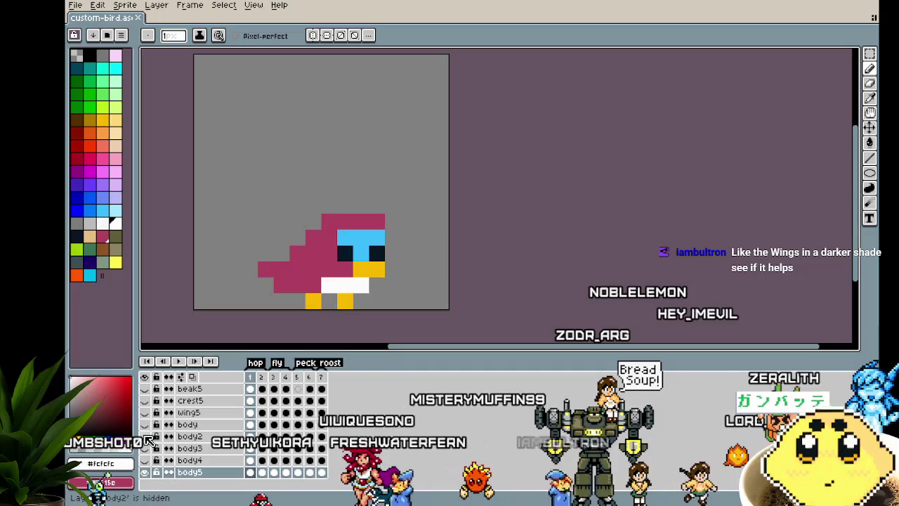
pyautogui.scroll(3, 148, 440)
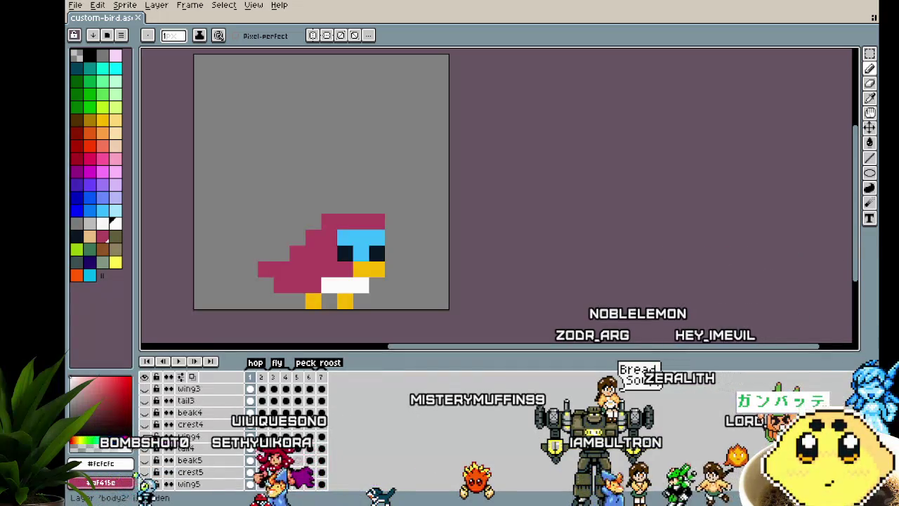
pyautogui.click(145, 436)
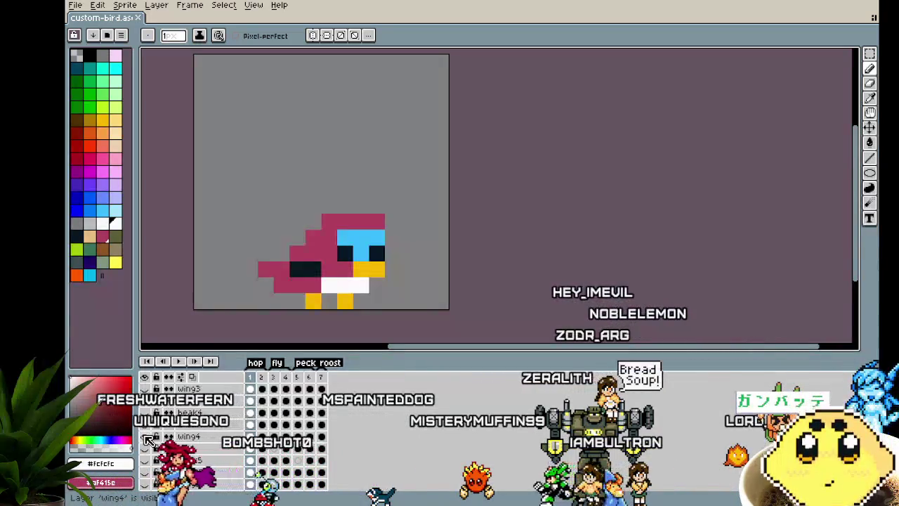
# Step: Preview the dark wing in frames 3, 4, 6 and 7, then return to frame 1
pyautogui.click(274, 447)
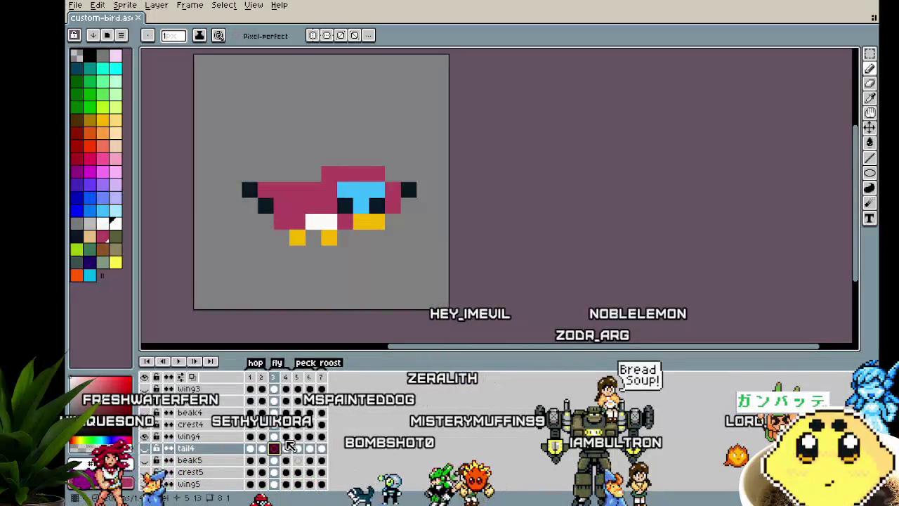
pyautogui.click(286, 444)
pyautogui.click(310, 444)
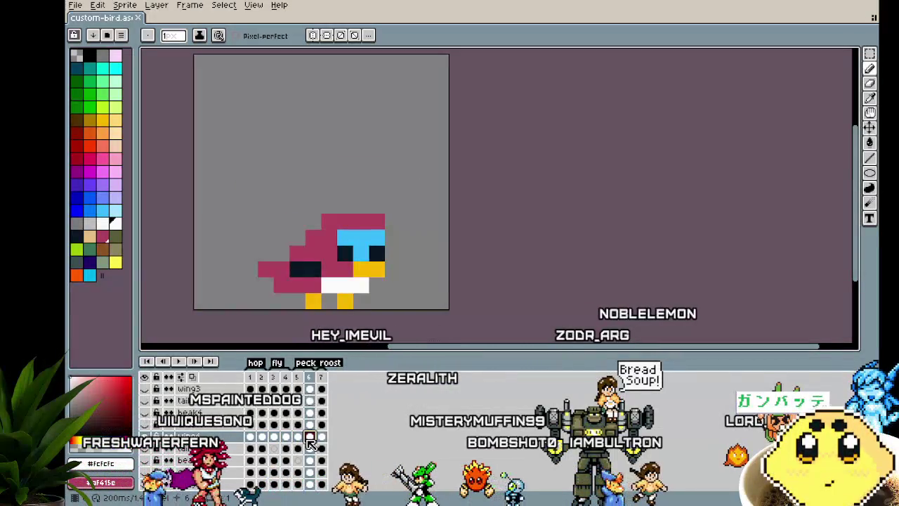
pyautogui.click(322, 437)
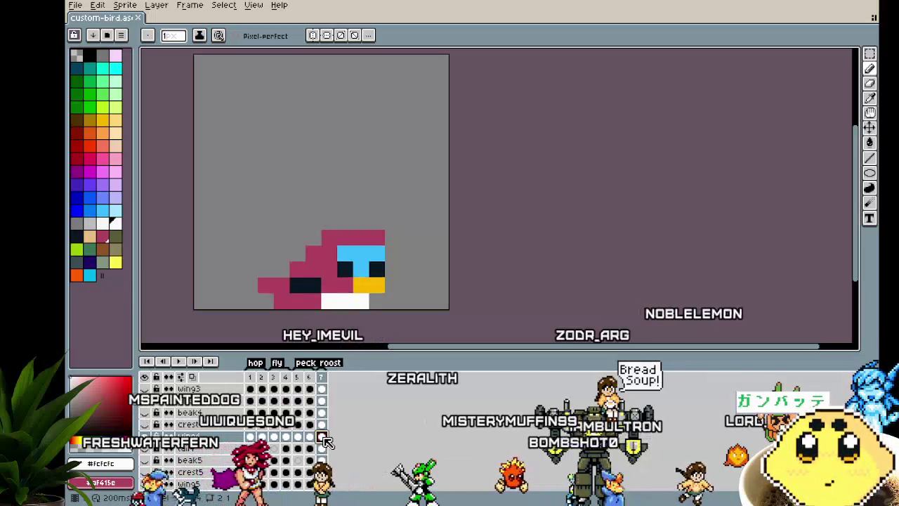
pyautogui.click(251, 437)
# Step: Hide the beak4 and body2 layers
pyautogui.click(152, 414)
pyautogui.scroll(3, 152, 415)
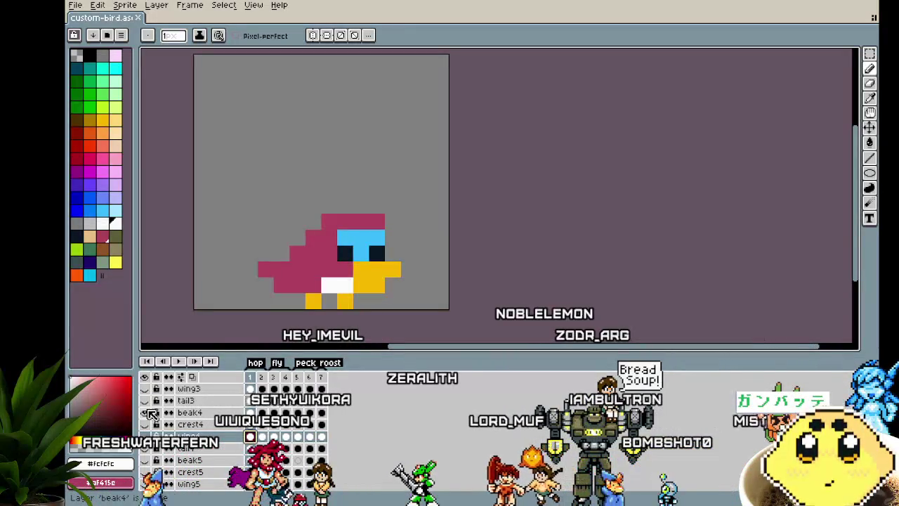
pyautogui.scroll(1, 152, 414)
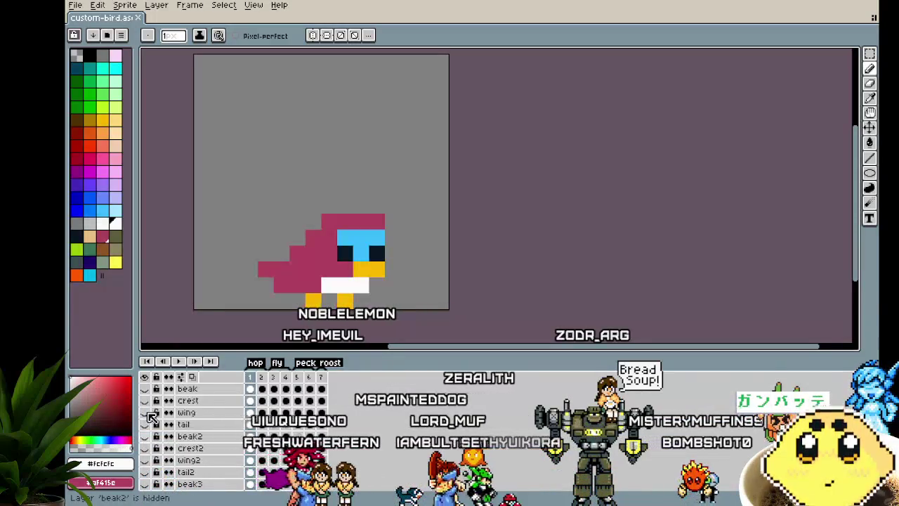
pyautogui.scroll(-3, 152, 415)
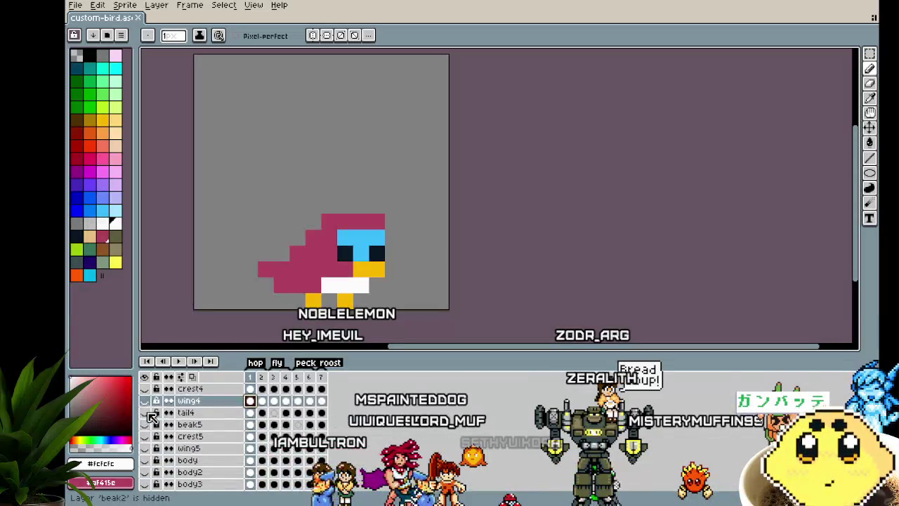
pyautogui.click(145, 436)
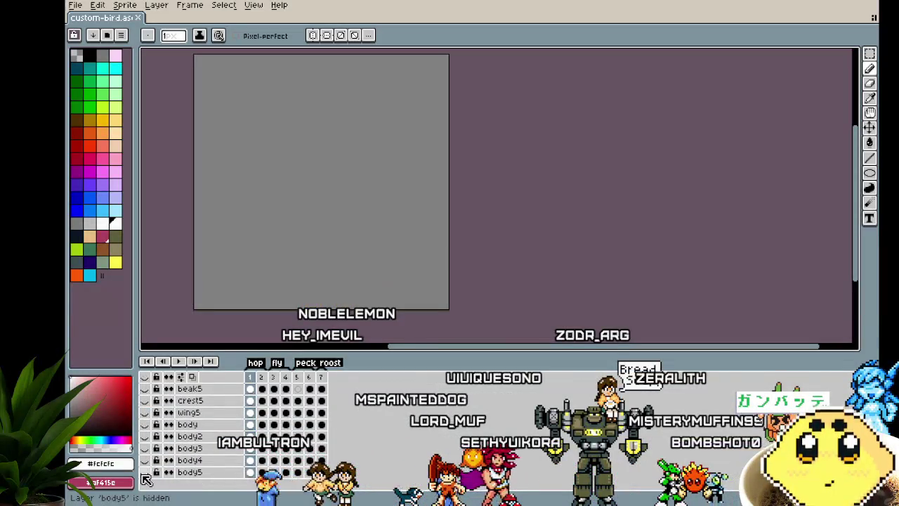
# Step: Show the yellow crest layer and the larger beak5 layer on the pink bird
pyautogui.scroll(3, 152, 439)
pyautogui.scroll(-3, 151, 439)
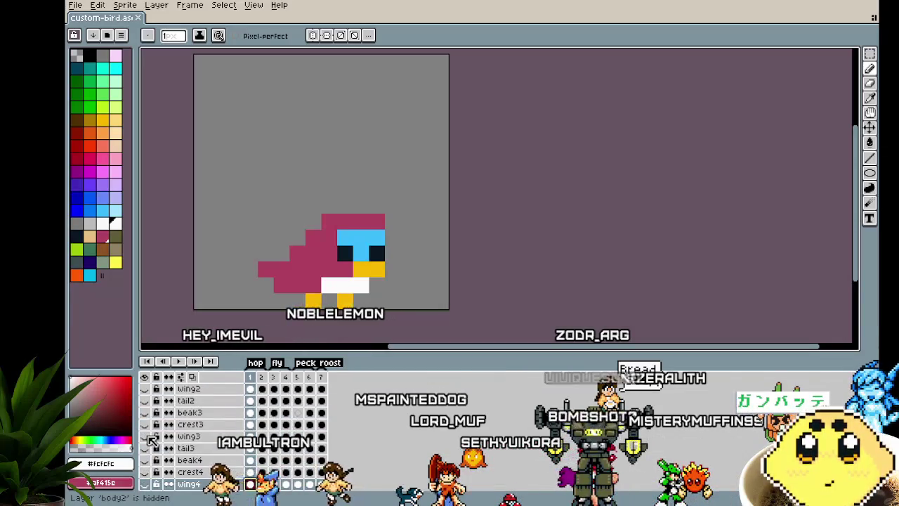
pyautogui.press('Up')
pyautogui.press('Up')
pyautogui.press('Up')
pyautogui.press('Up')
pyautogui.press('Up')
pyautogui.press('Up')
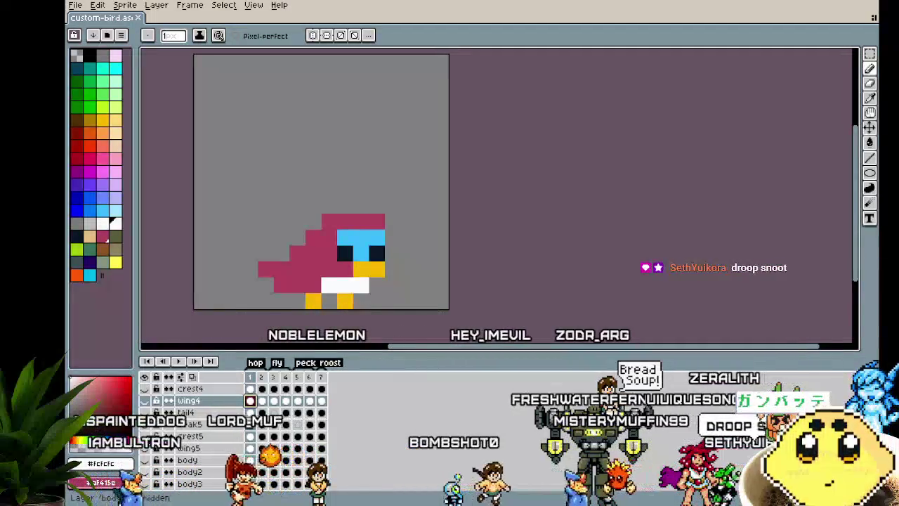
pyautogui.click(145, 437)
pyautogui.scroll(1, 150, 439)
pyautogui.click(145, 448)
pyautogui.scroll(3, 145, 448)
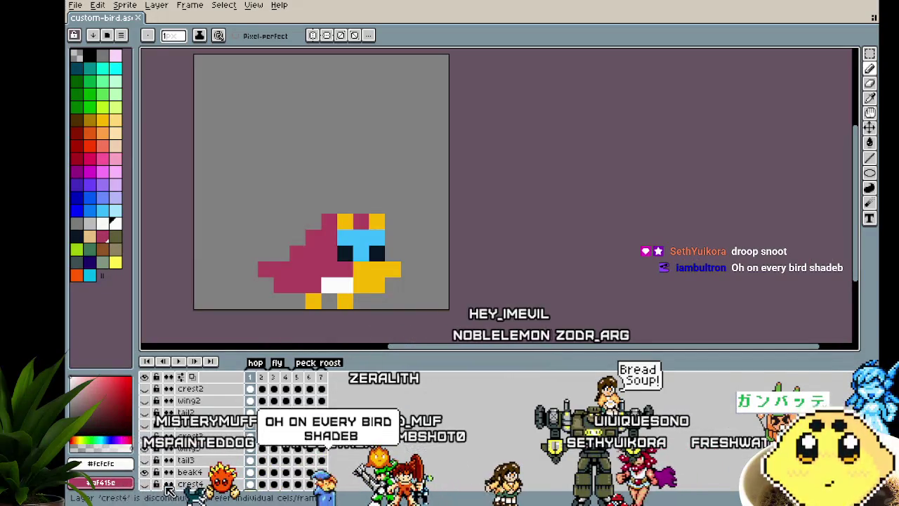
# Step: Play the animation to preview the crested, big-beaked bird
pyautogui.scroll(1, 154, 458)
pyautogui.scroll(1, 160, 458)
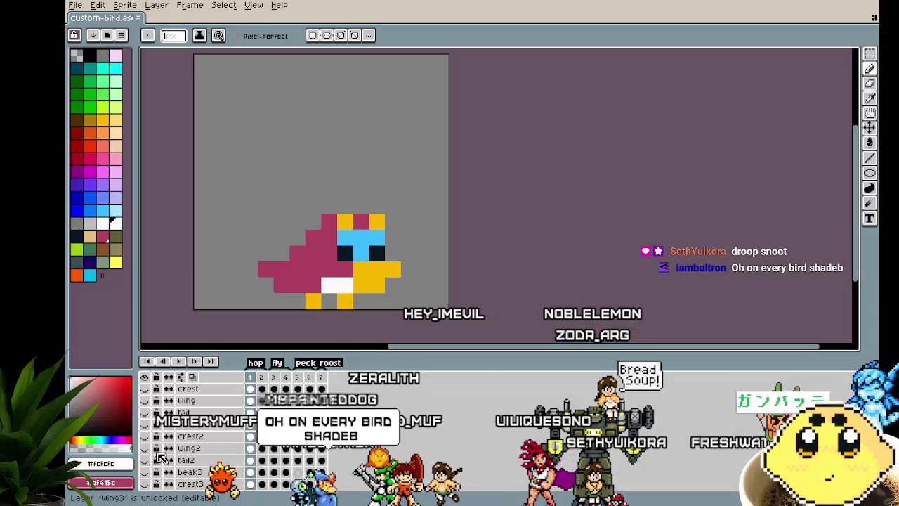
pyautogui.scroll(1, 161, 458)
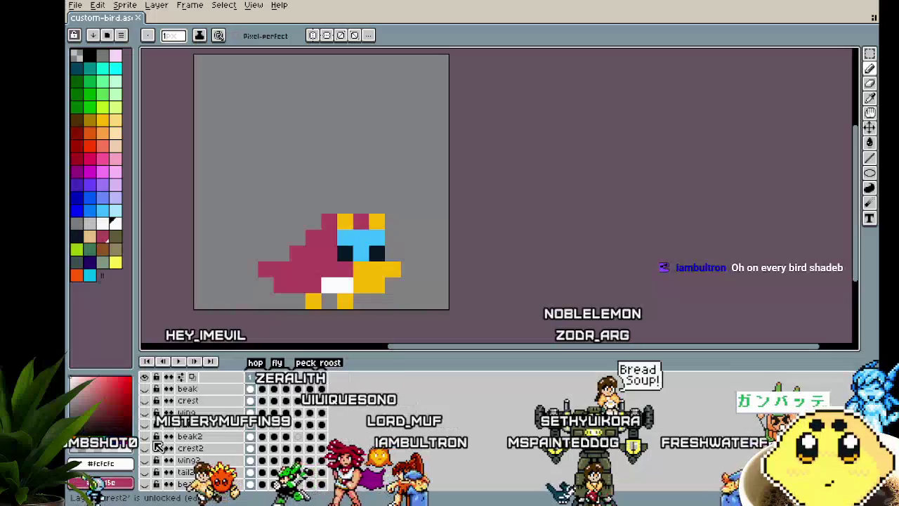
pyautogui.scroll(-2, 160, 449)
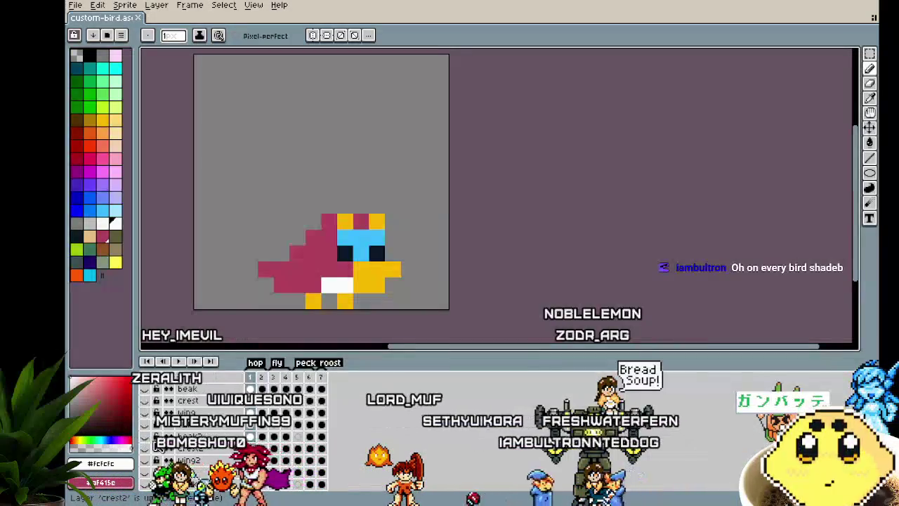
pyautogui.press('Return')
pyautogui.press('Return')
pyautogui.press('Return')
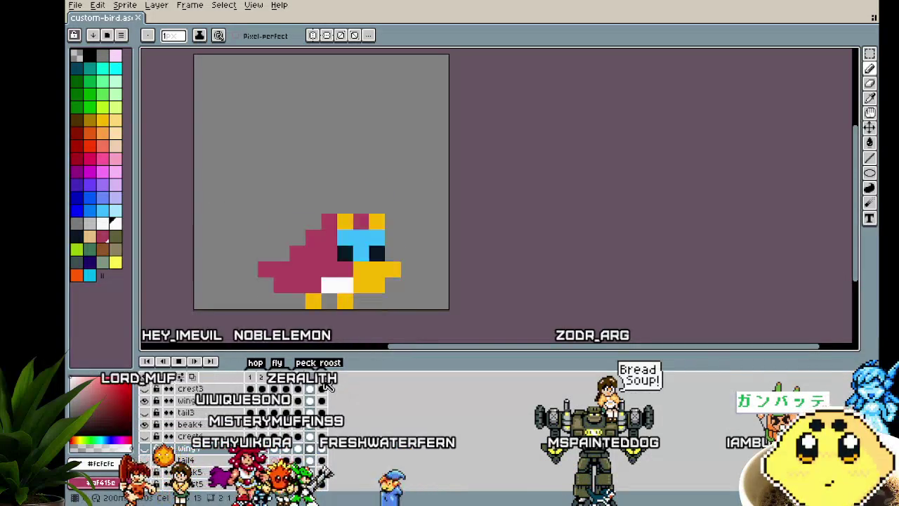
pyautogui.scroll(3, 173, 446)
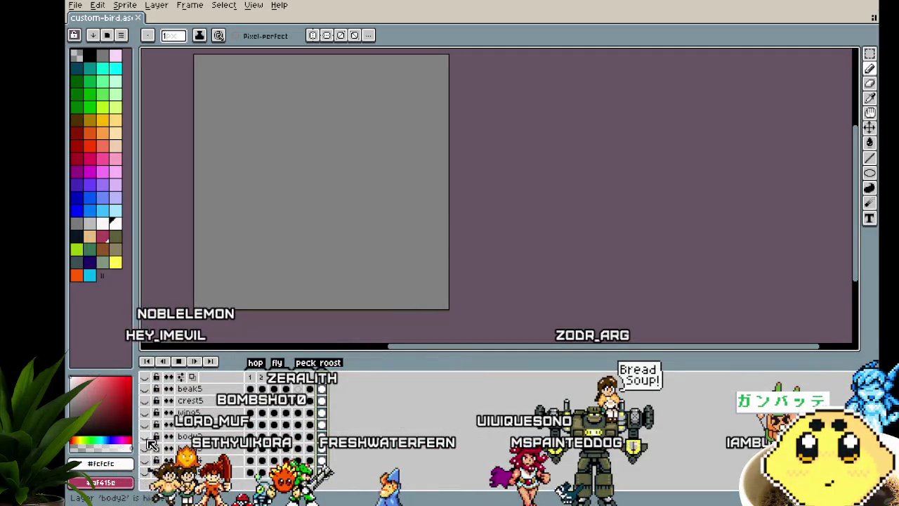
pyautogui.scroll(2, 149, 444)
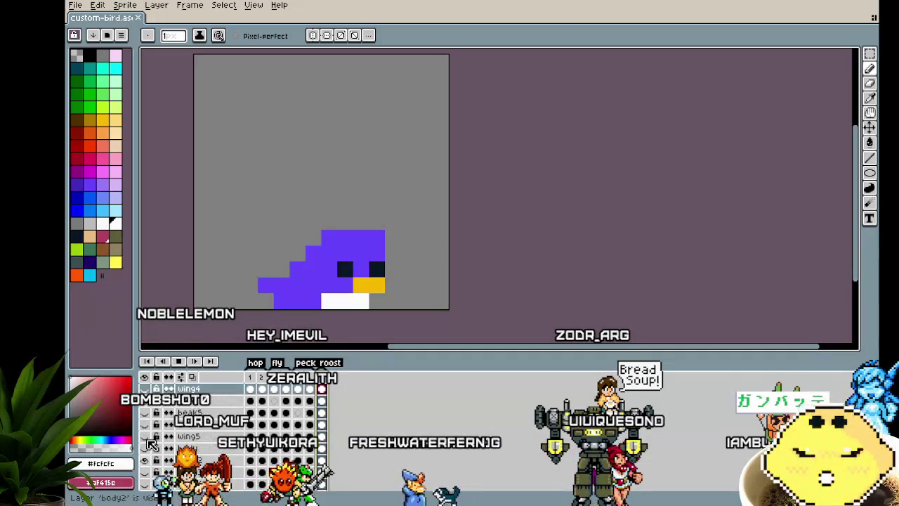
# Step: Show the crest, pink wing3 and dark tail4 layers and preview the animation
pyautogui.scroll(3, 151, 445)
pyautogui.scroll(-2, 151, 445)
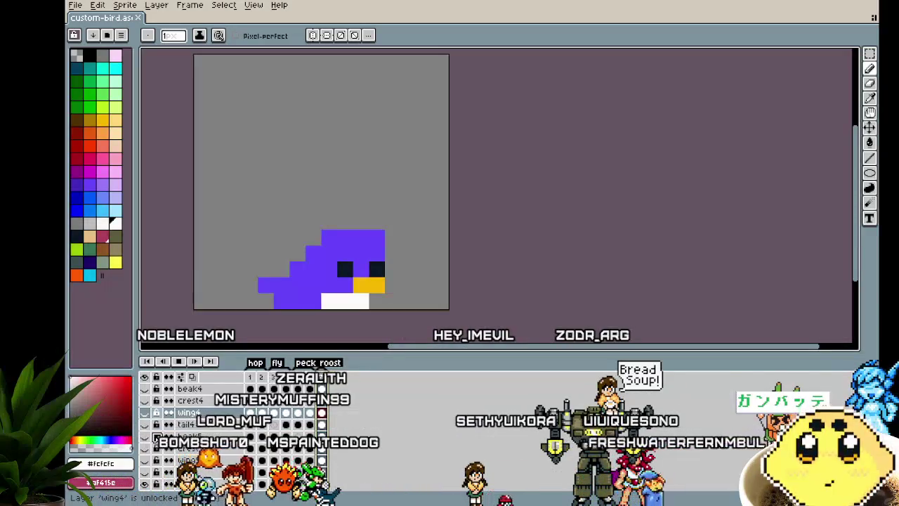
pyautogui.scroll(4, 152, 439)
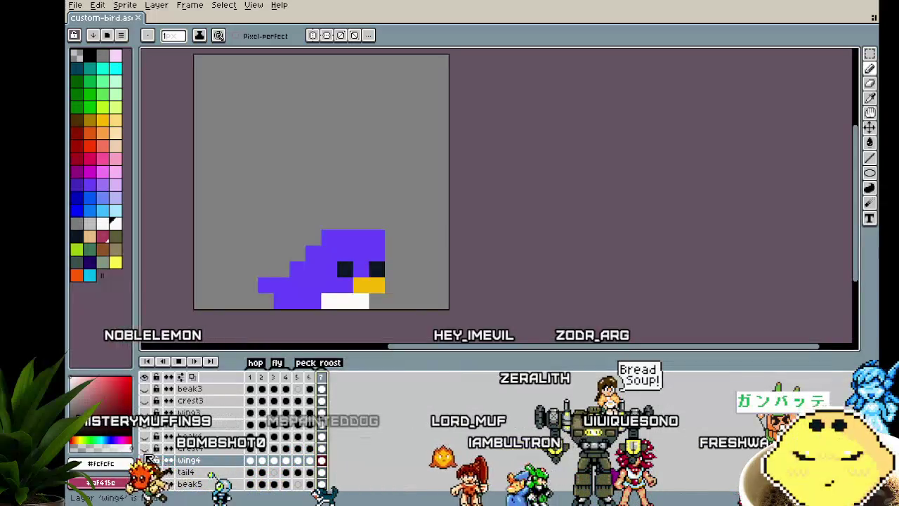
pyautogui.scroll(7, 149, 460)
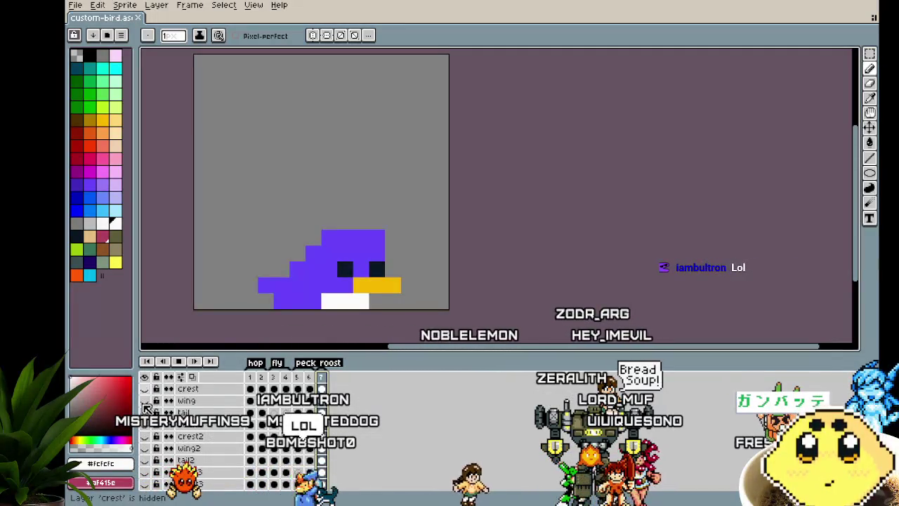
pyautogui.click(145, 425)
pyautogui.scroll(-3, 148, 428)
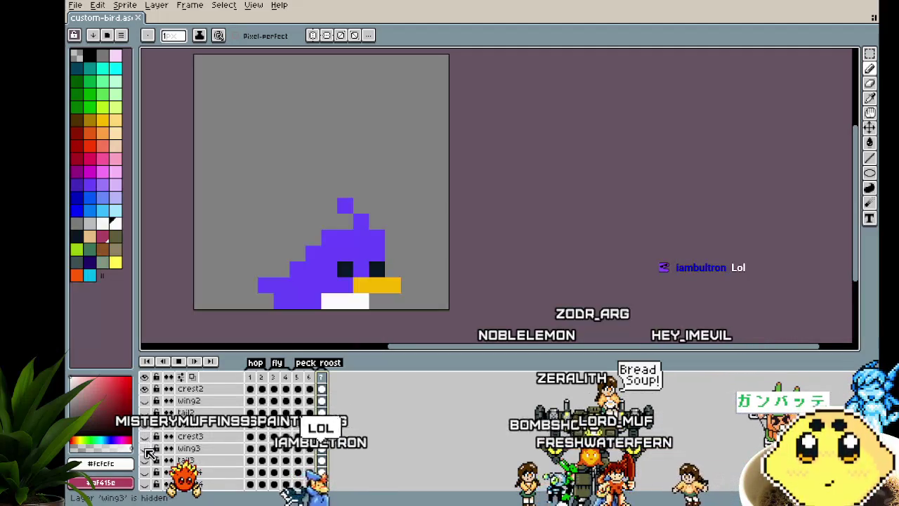
pyautogui.click(144, 448)
pyautogui.scroll(-3, 150, 455)
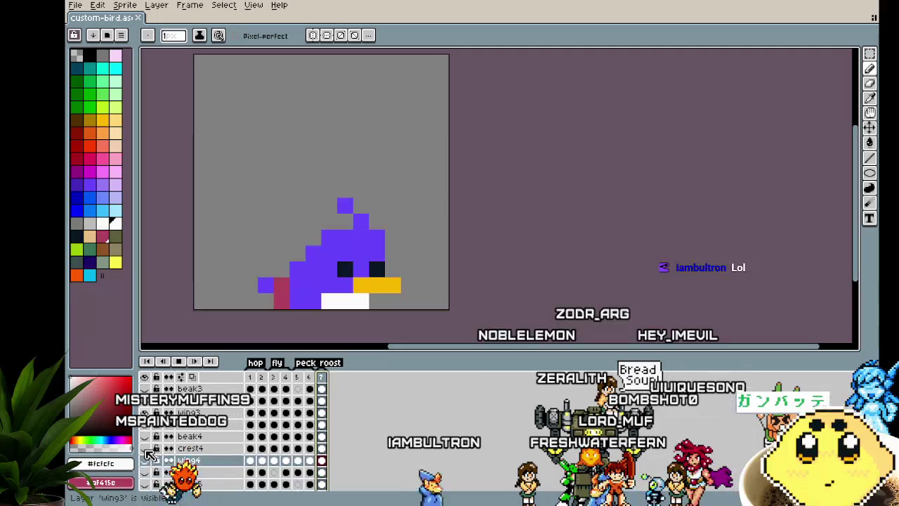
pyautogui.scroll(-1, 149, 456)
pyautogui.click(145, 460)
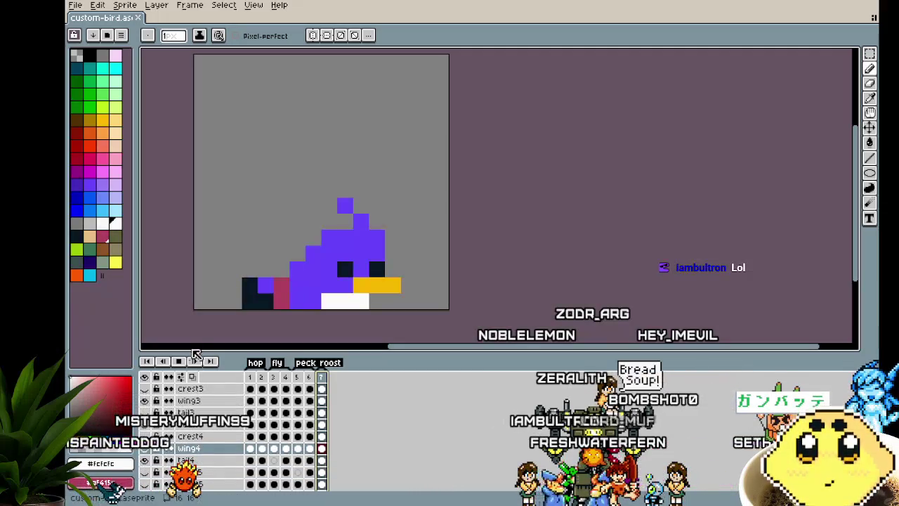
pyautogui.press('Return')
# Step: At frame 7's roost pose, hide the beak layer to shorten the beak
pyautogui.scroll(-1, 292, 309)
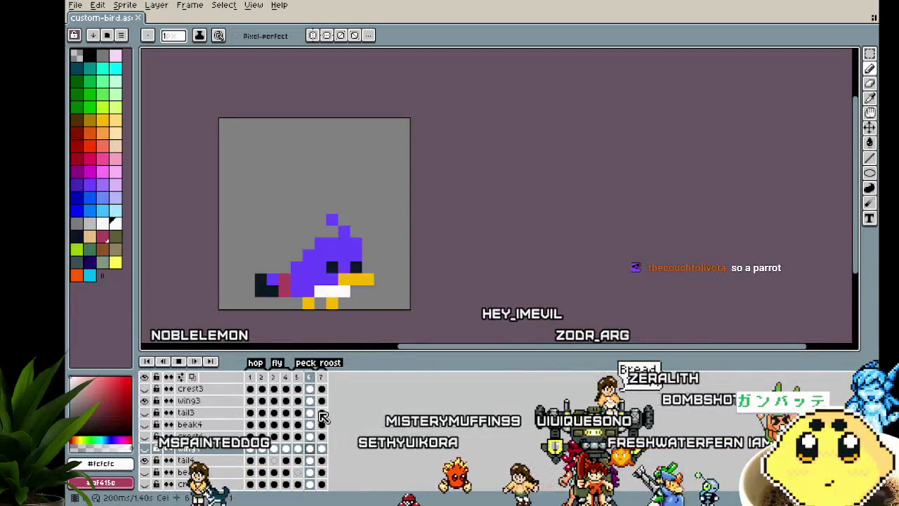
pyautogui.click(322, 380)
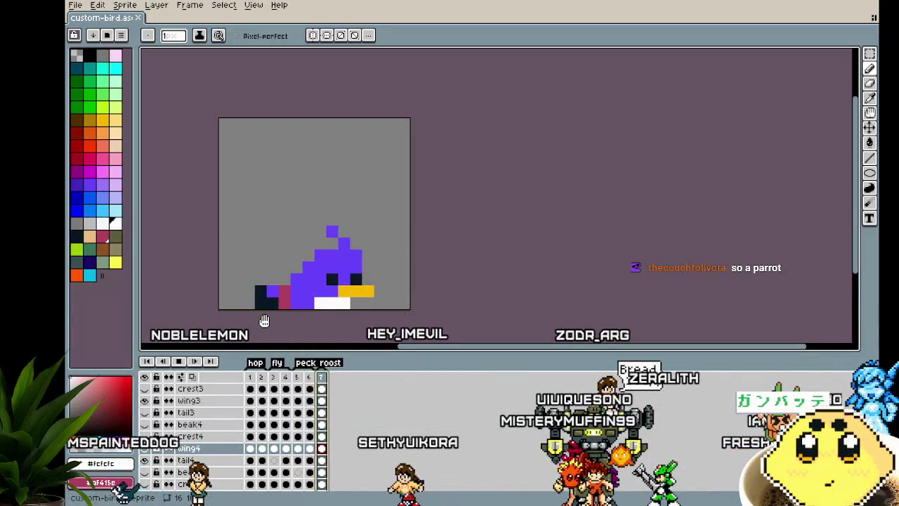
pyautogui.moveTo(264, 320); pyautogui.dragTo(241, 325)
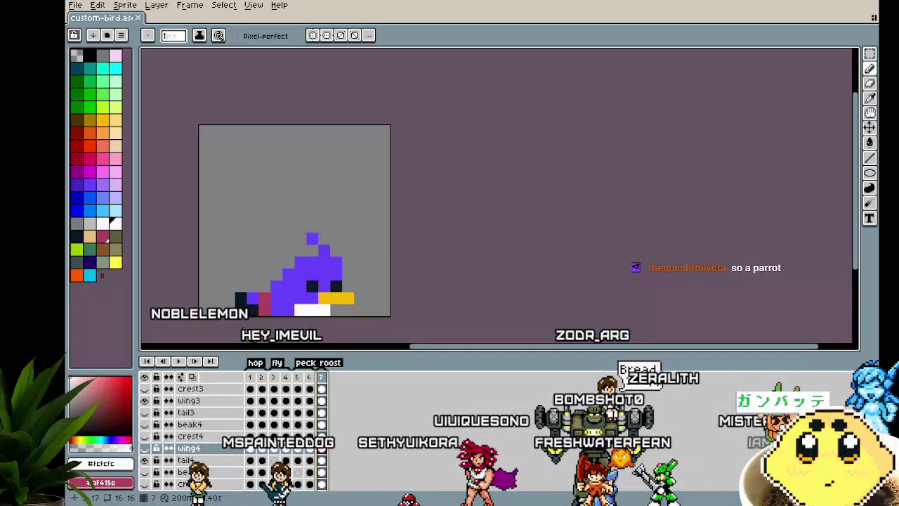
pyautogui.scroll(3, 211, 432)
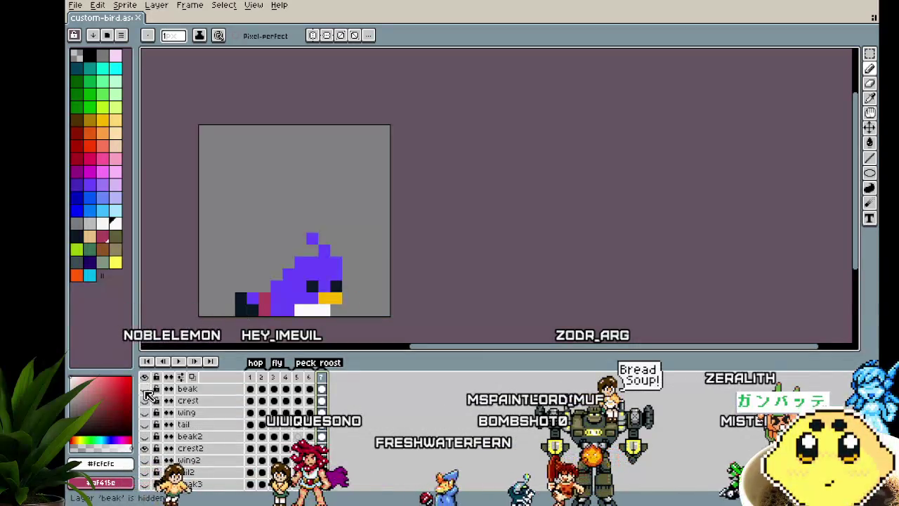
pyautogui.click(147, 401)
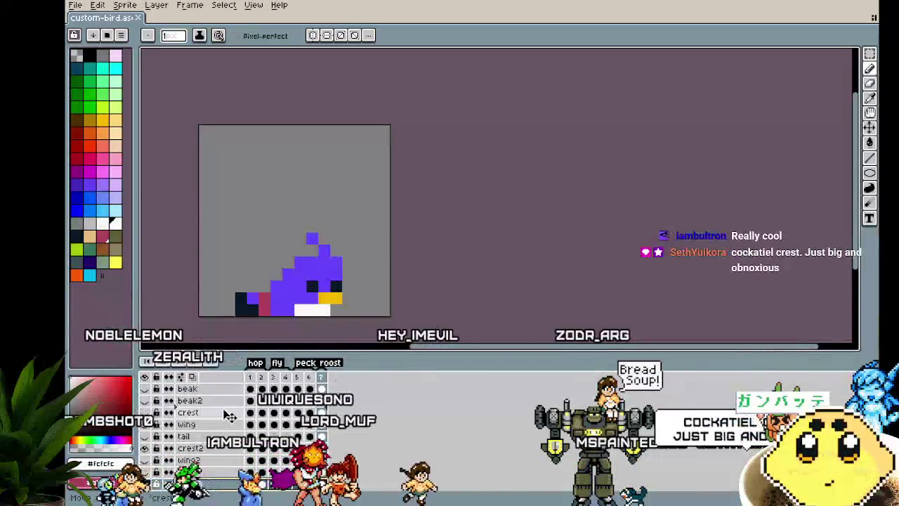
pyautogui.scroll(-1, 215, 449)
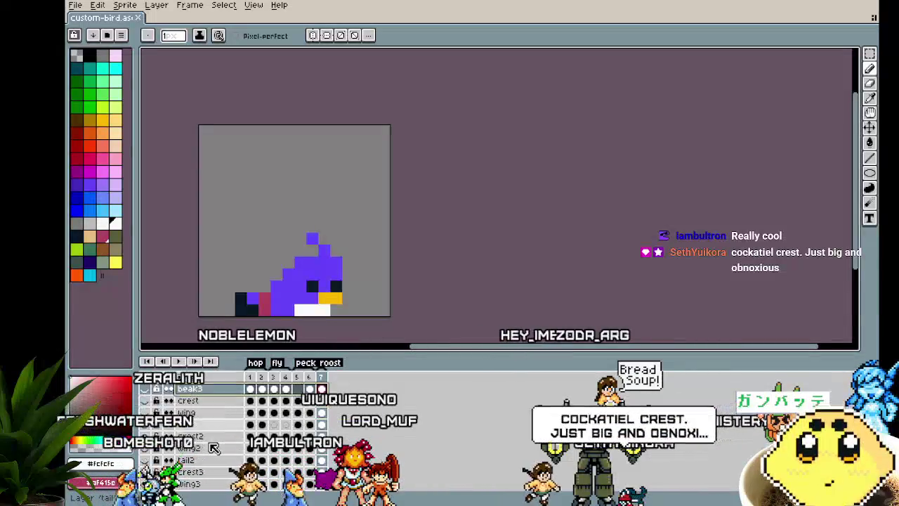
# Step: Move the beak4 layer up among the other beak layers and select beak5
pyautogui.scroll(-1, 214, 448)
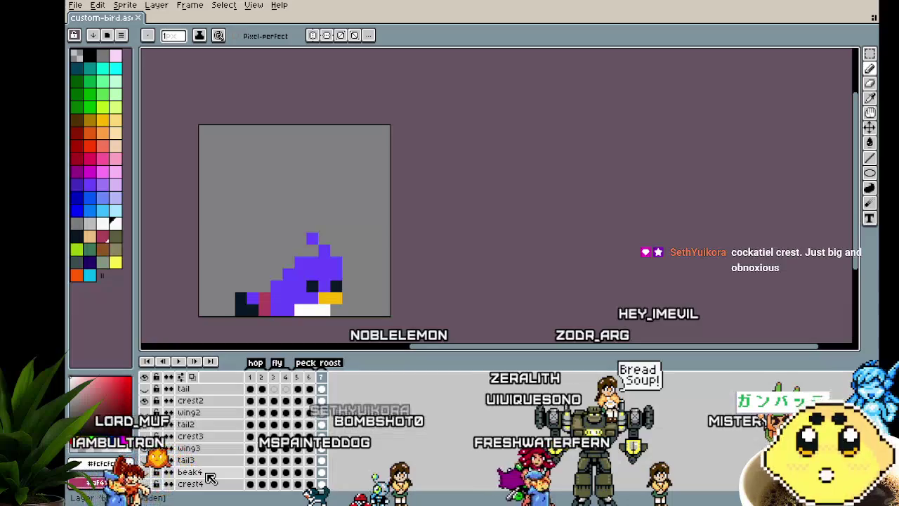
pyautogui.click(208, 473)
pyautogui.moveTo(237, 474)
pyautogui.mouseDown()
pyautogui.moveTo(219, 378)
pyautogui.moveTo(218, 424)
pyautogui.mouseUp()
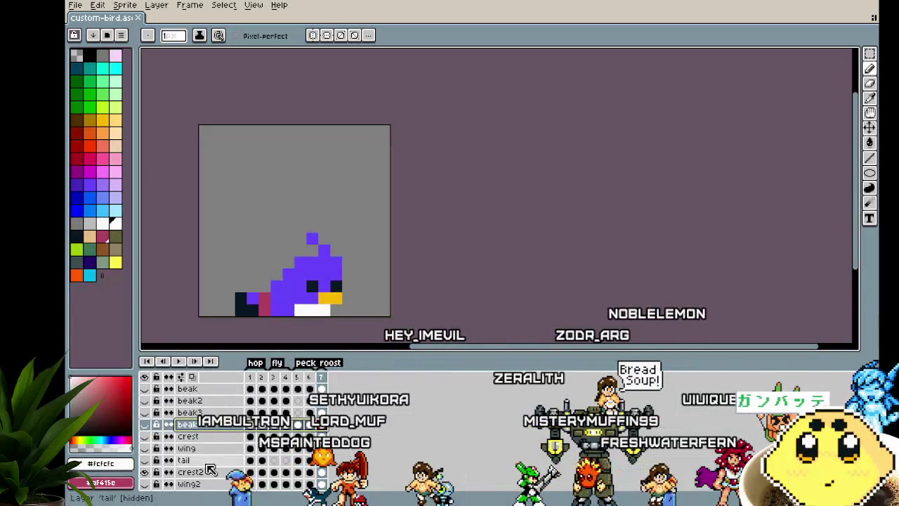
pyautogui.scroll(-1, 211, 450)
pyautogui.scroll(-4, 211, 464)
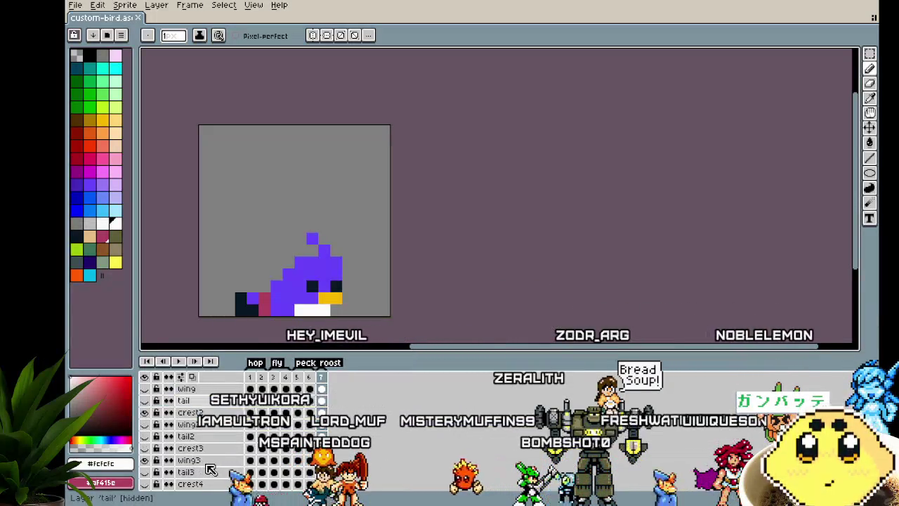
pyautogui.moveTo(207, 453); pyautogui.dragTo(207, 456)
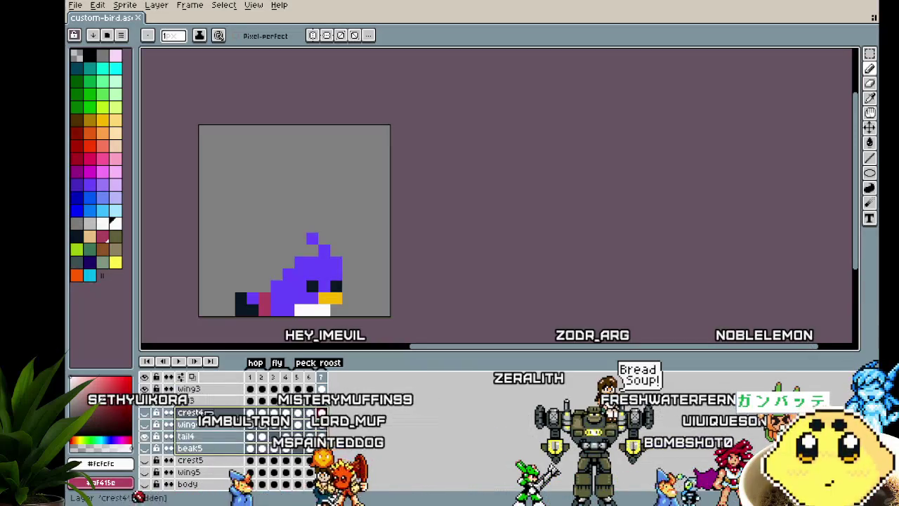
pyautogui.click(201, 450)
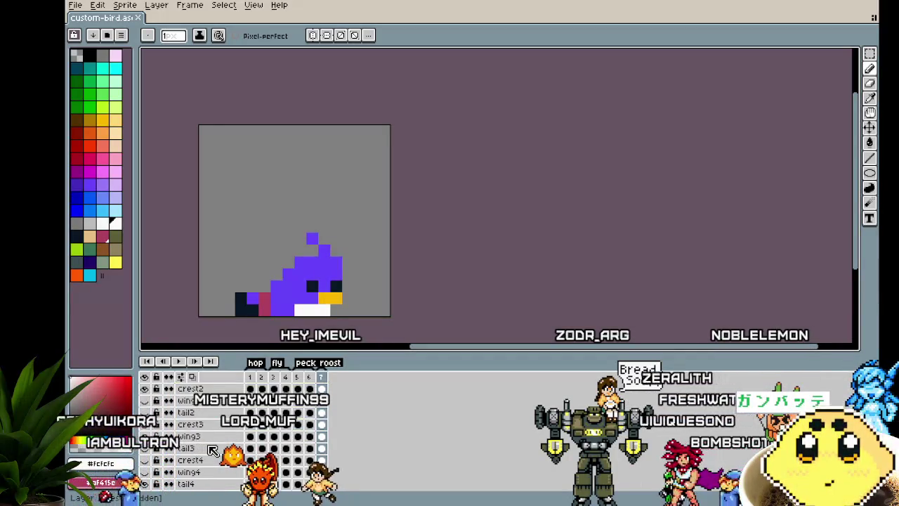
pyautogui.scroll(-3, 212, 450)
pyautogui.scroll(3, 212, 450)
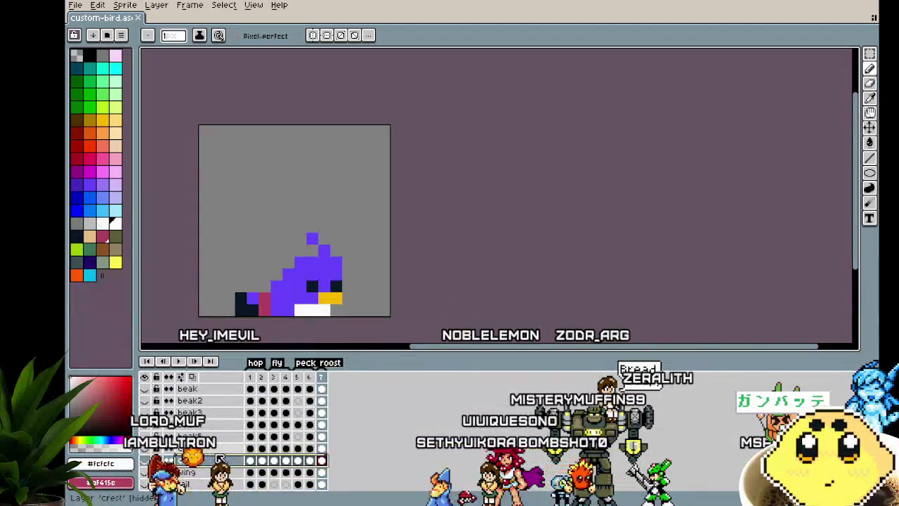
# Step: Move the crest3 and crest4 layers up the layer list, above tail2
pyautogui.scroll(-2, 212, 451)
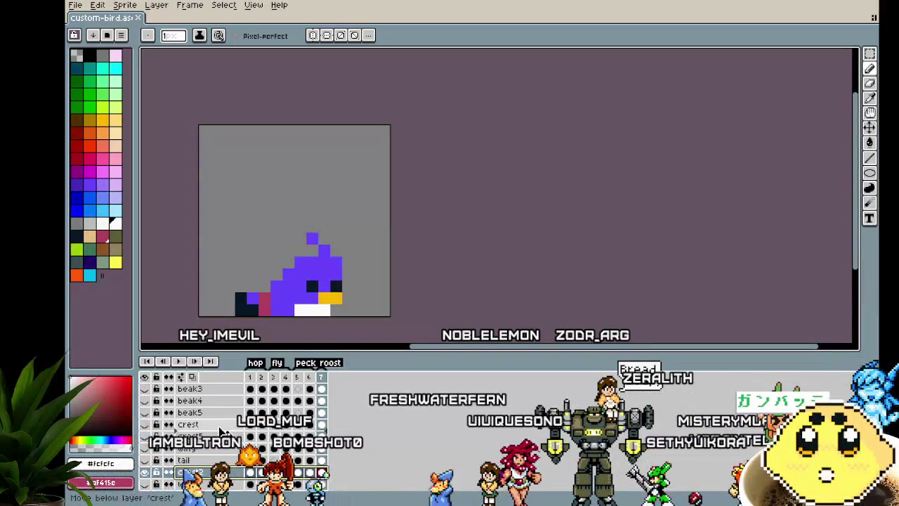
pyautogui.scroll(-5, 218, 452)
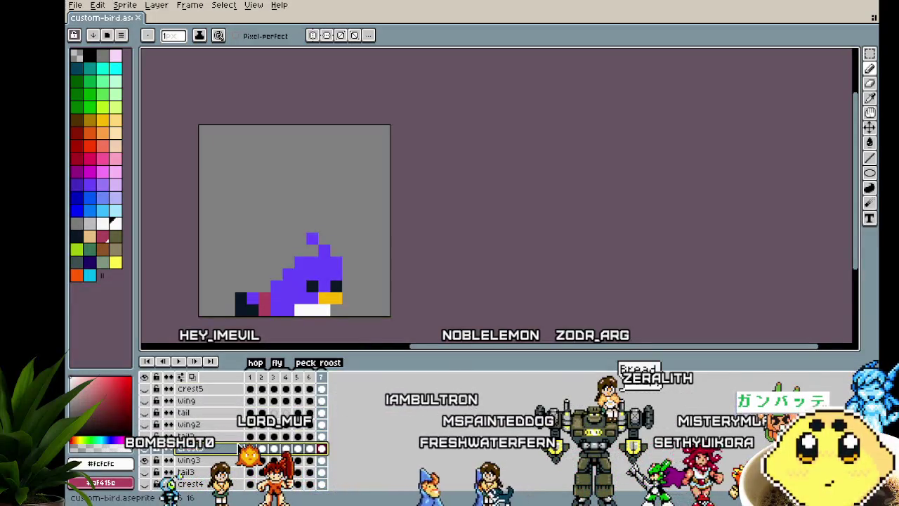
pyautogui.scroll(1, 218, 450)
pyautogui.moveTo(204, 460); pyautogui.dragTo(228, 411)
pyautogui.scroll(-5, 211, 400)
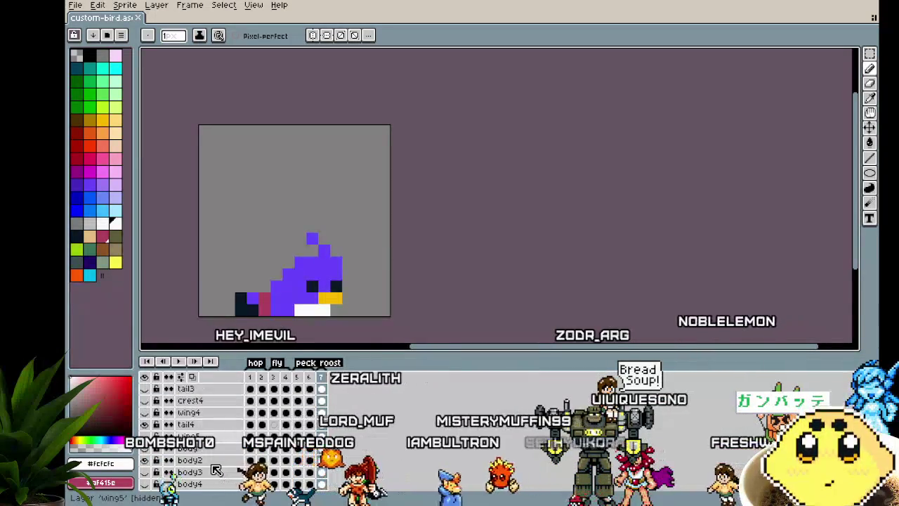
pyautogui.scroll(3, 197, 465)
pyautogui.scroll(5, 197, 465)
pyautogui.scroll(-6, 197, 465)
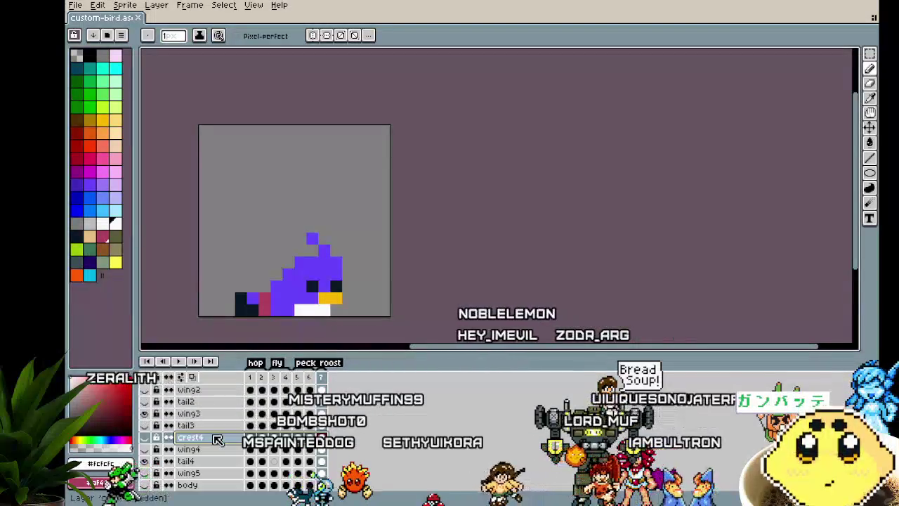
pyautogui.moveTo(190, 437); pyautogui.dragTo(214, 388)
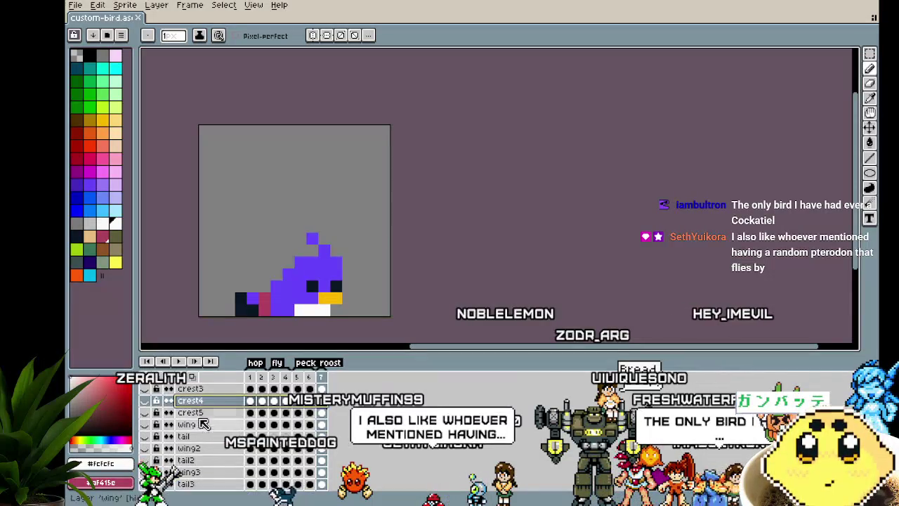
# Step: Move tail2, tail3 and tail4 up to sit together beneath the tail layer
pyautogui.click(186, 436)
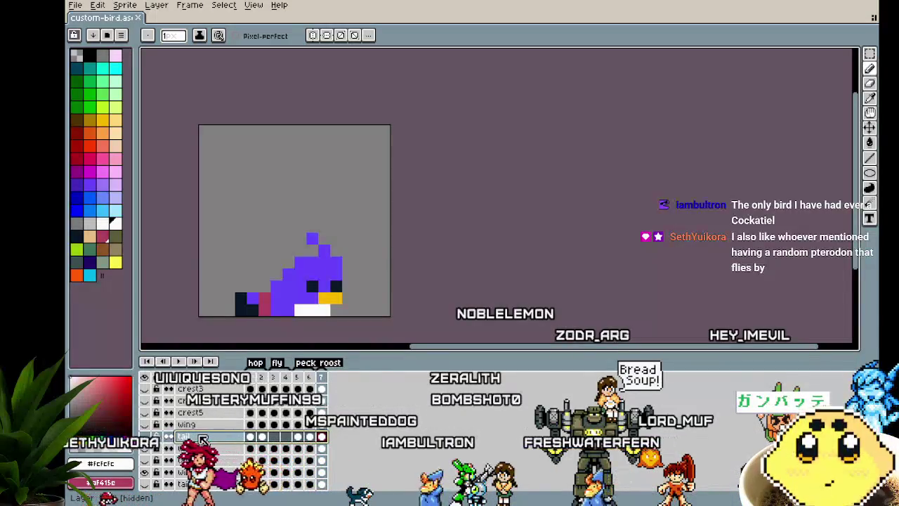
pyautogui.scroll(-1, 202, 440)
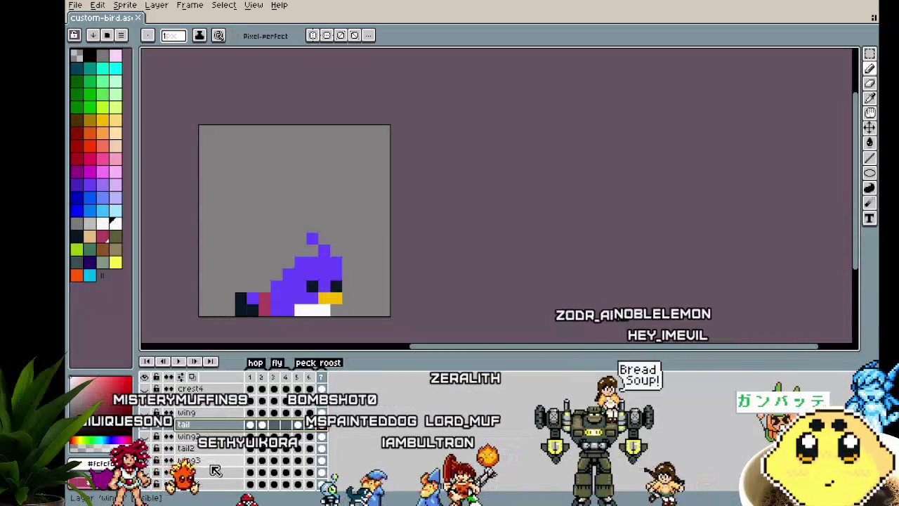
pyautogui.moveTo(191, 452); pyautogui.dragTo(191, 439)
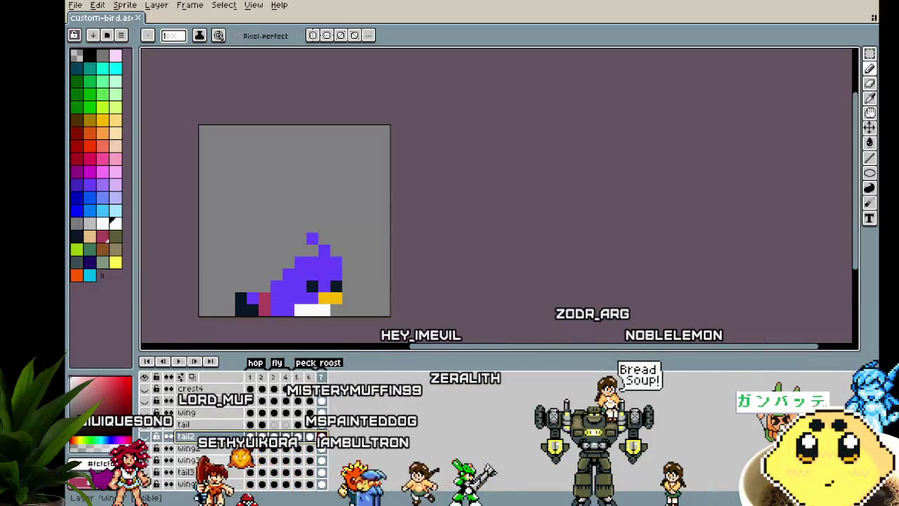
pyautogui.moveTo(229, 475); pyautogui.dragTo(224, 452)
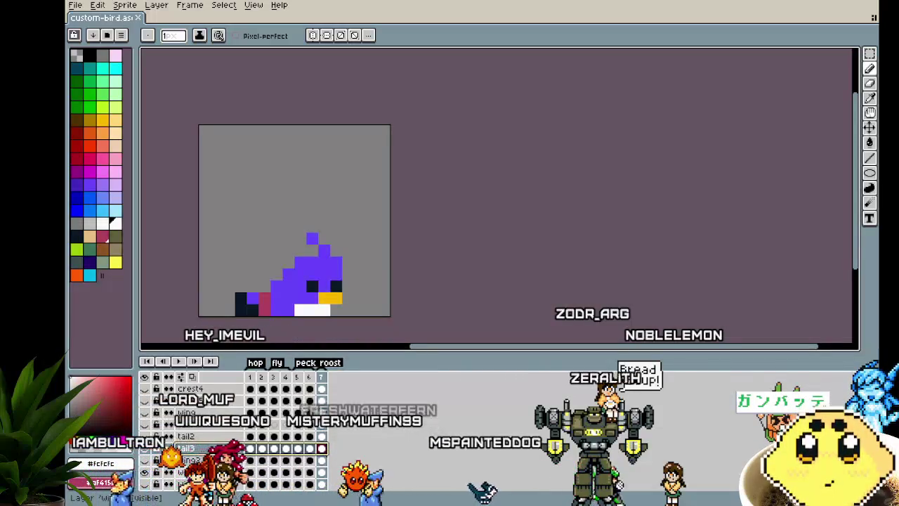
pyautogui.click(186, 471)
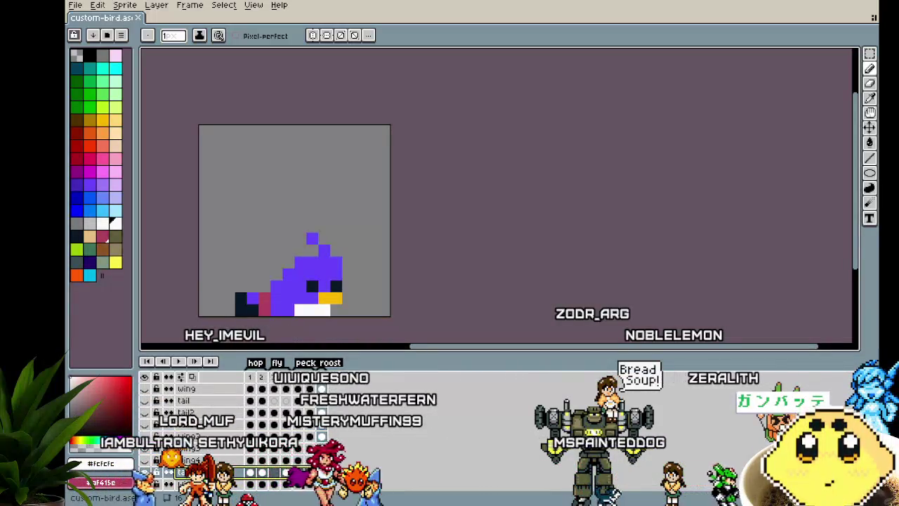
pyautogui.moveTo(220, 440); pyautogui.dragTo(217, 436)
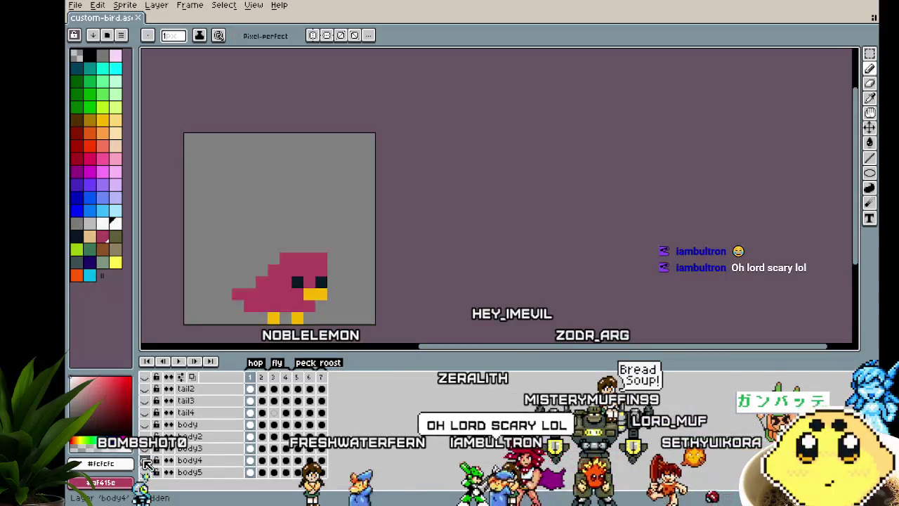
# Step: Paint white pixels around both eyes on body4 in frame 1, zooming out to check
pyautogui.scroll(2, 232, 320)
pyautogui.moveTo(232, 321); pyautogui.dragTo(208, 321)
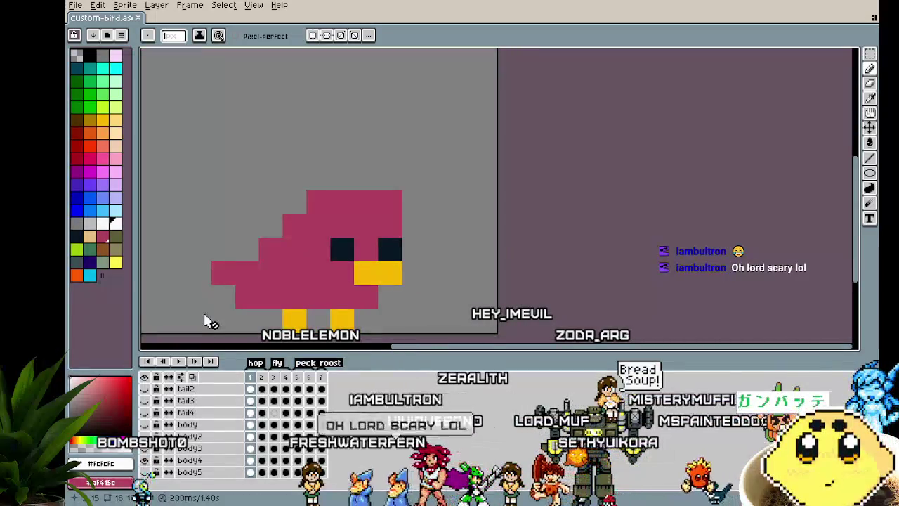
pyautogui.click(114, 226)
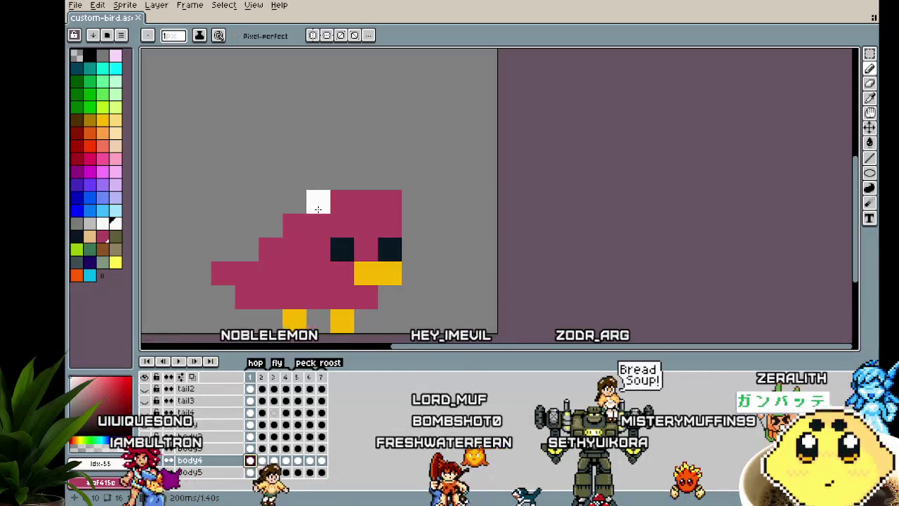
pyautogui.click(319, 250)
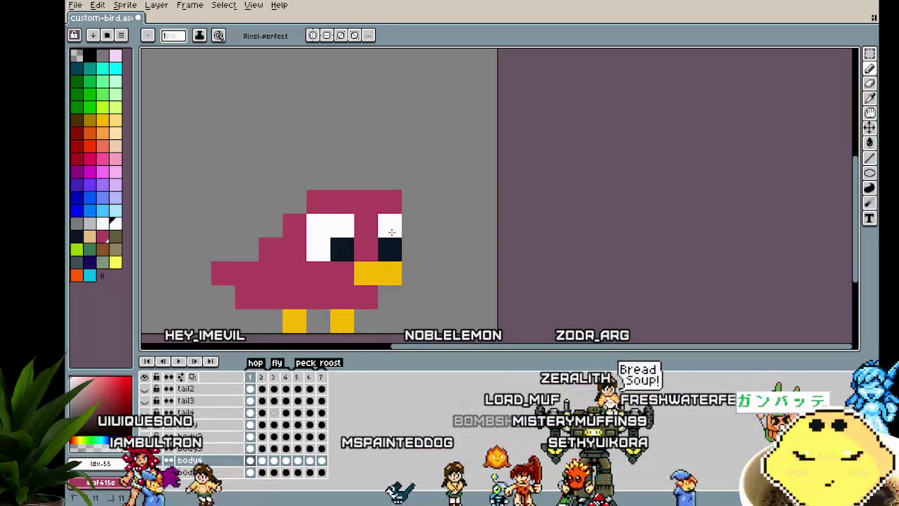
pyautogui.scroll(-2, 325, 335)
pyautogui.scroll(-1, 325, 335)
pyautogui.scroll(2, 325, 335)
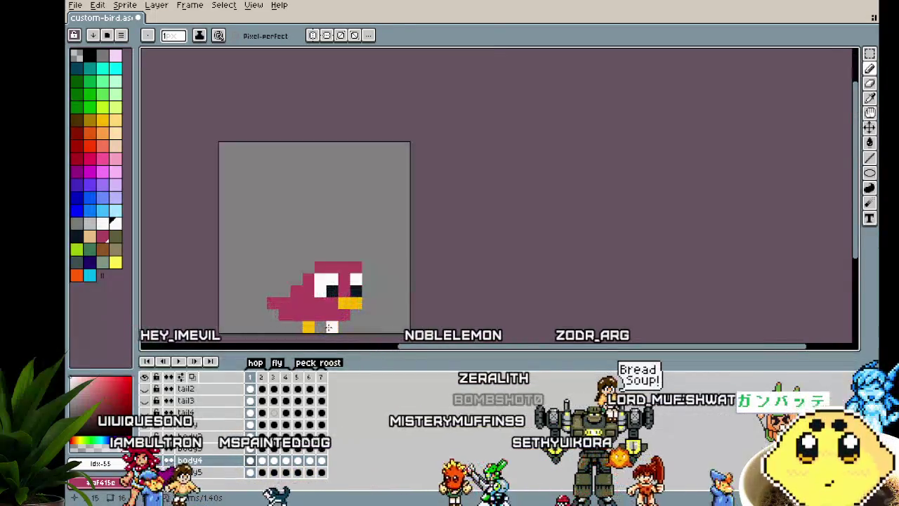
pyautogui.scroll(2, 319, 289)
pyautogui.scroll(-1, 266, 295)
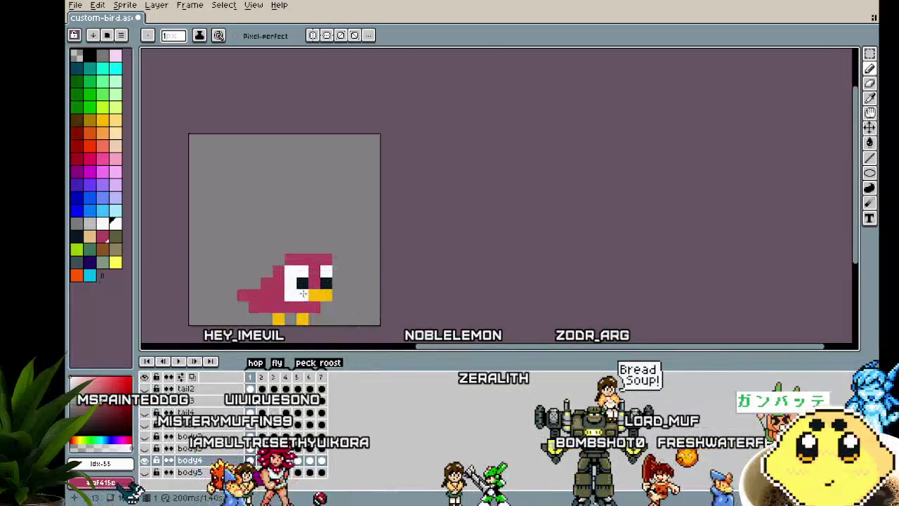
pyautogui.scroll(-1, 217, 320)
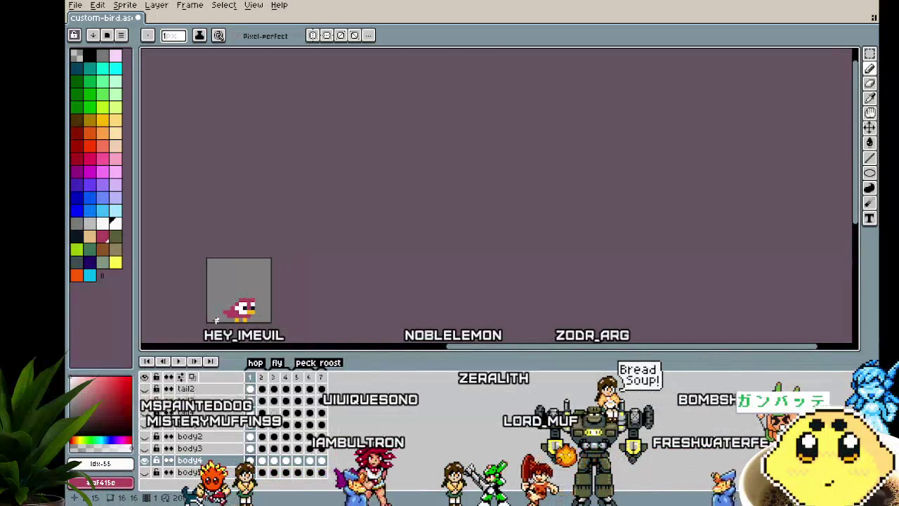
pyautogui.scroll(1, 215, 318)
pyautogui.scroll(1, 211, 318)
pyautogui.scroll(1, 189, 315)
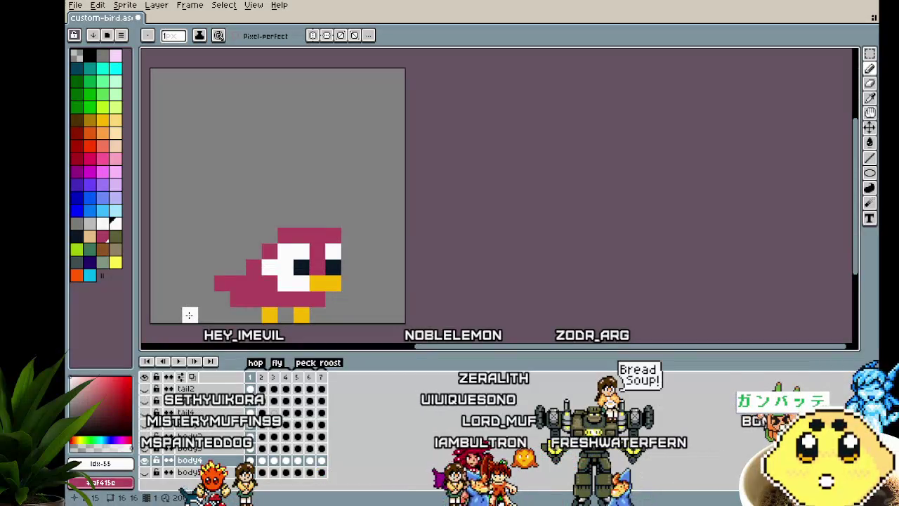
pyautogui.press('Right')
# Step: Add the white eye markings on body4 across frames 2 through 7, then review them
pyautogui.hotkey('ctrl', 'z')
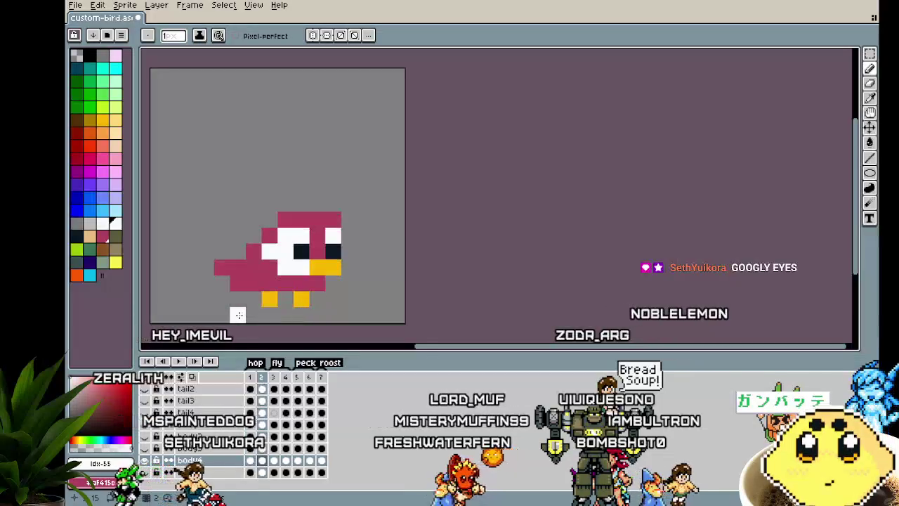
pyautogui.press('Right')
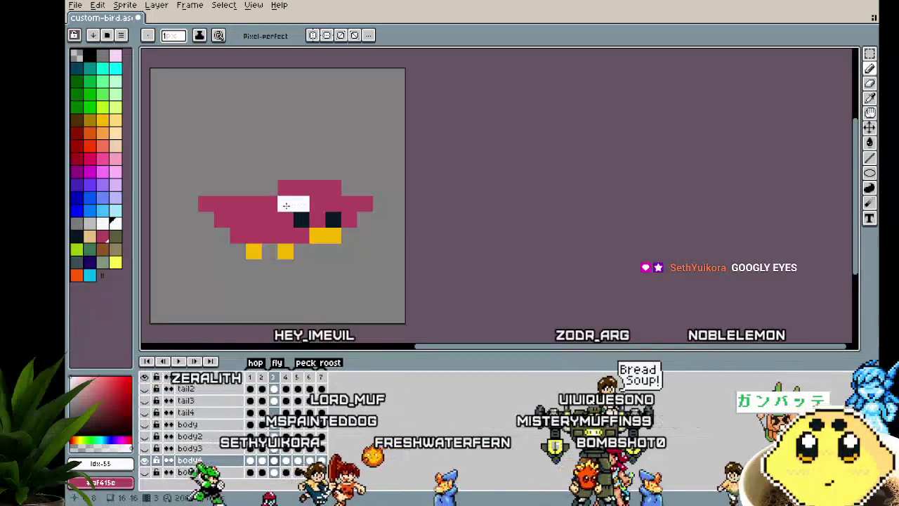
pyautogui.click(333, 204)
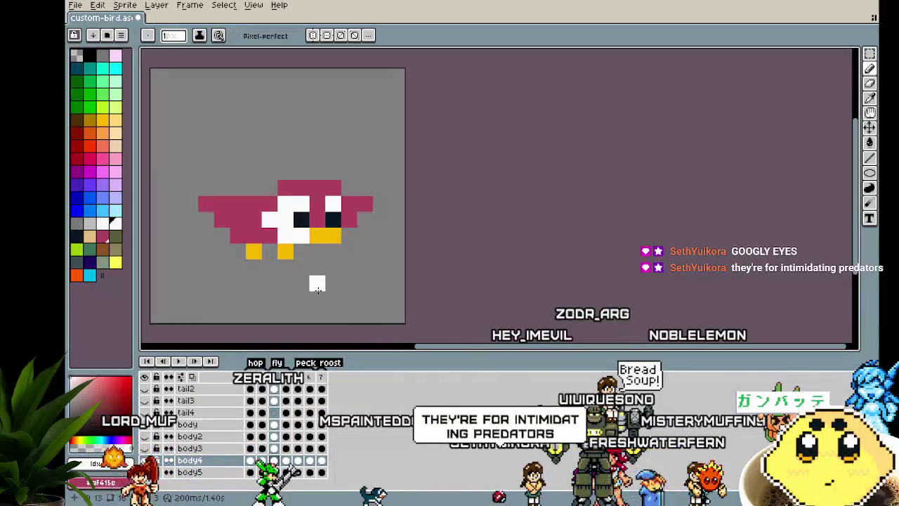
pyautogui.press('Right')
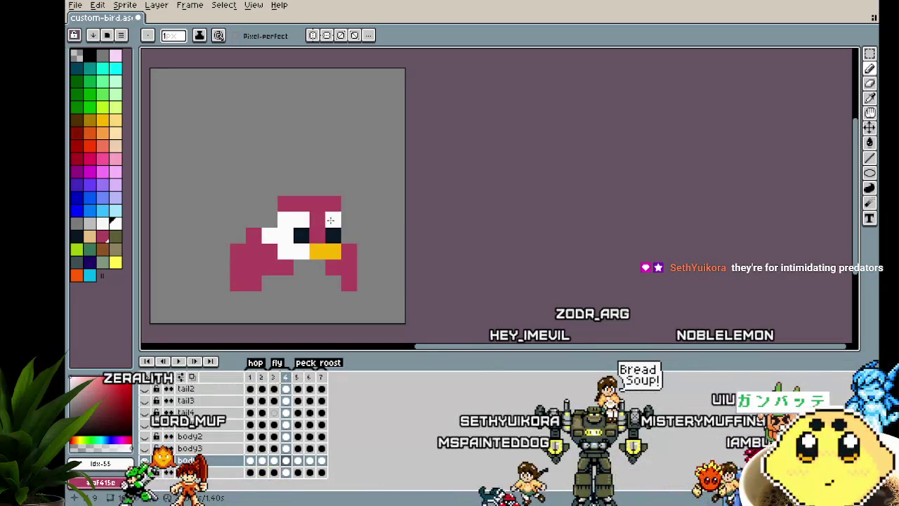
pyautogui.press('Right')
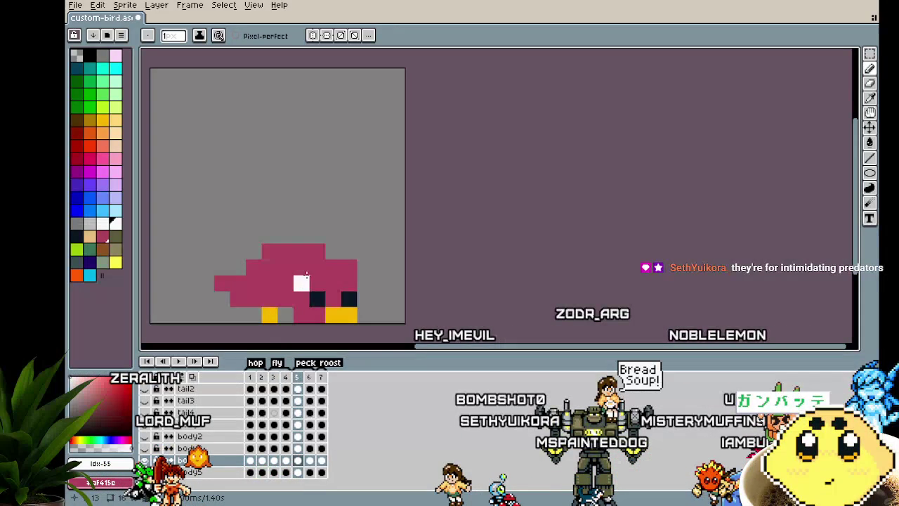
pyautogui.moveTo(306, 275)
pyautogui.mouseDown()
pyautogui.moveTo(309, 306)
pyautogui.moveTo(285, 309)
pyautogui.moveTo(345, 284)
pyautogui.moveTo(287, 261)
pyautogui.moveTo(302, 282)
pyautogui.mouseUp()
pyautogui.press('Right')
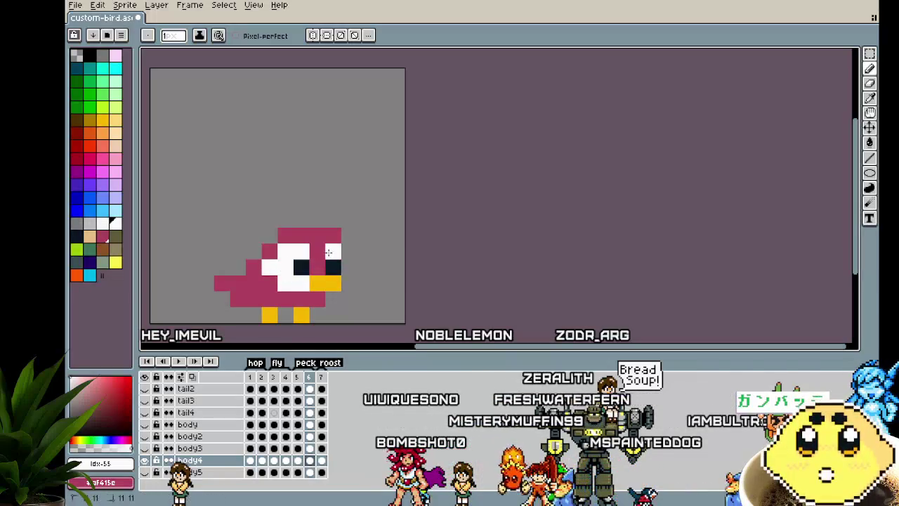
pyautogui.press('Right')
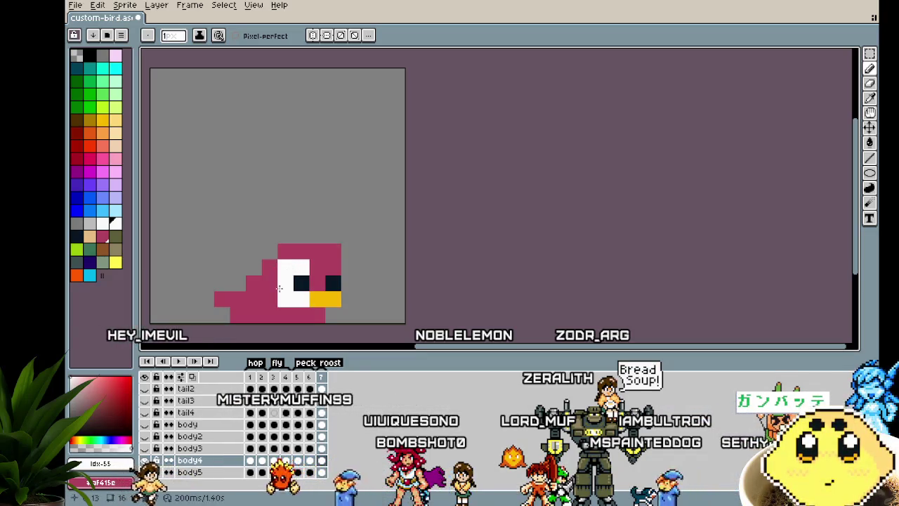
pyautogui.press('Right')
pyautogui.press('Right')
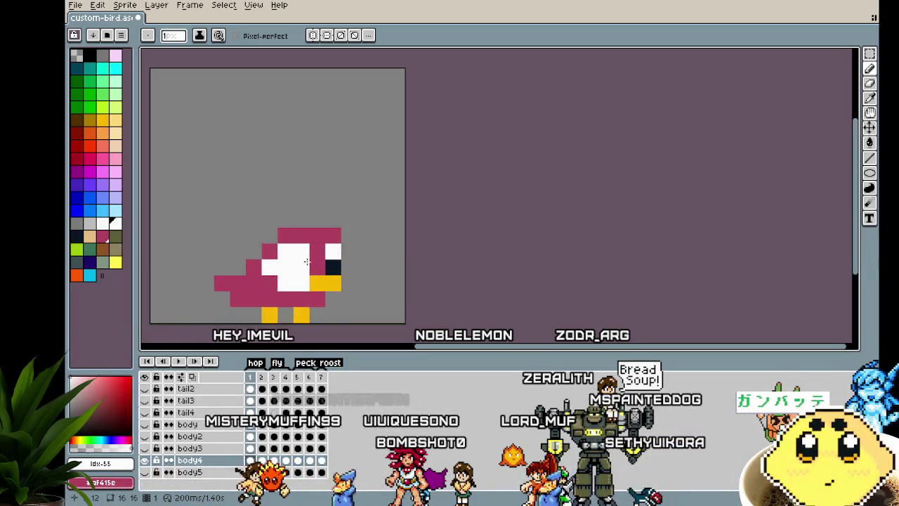
pyautogui.press('Right')
pyautogui.press('Right')
pyautogui.press('Right')
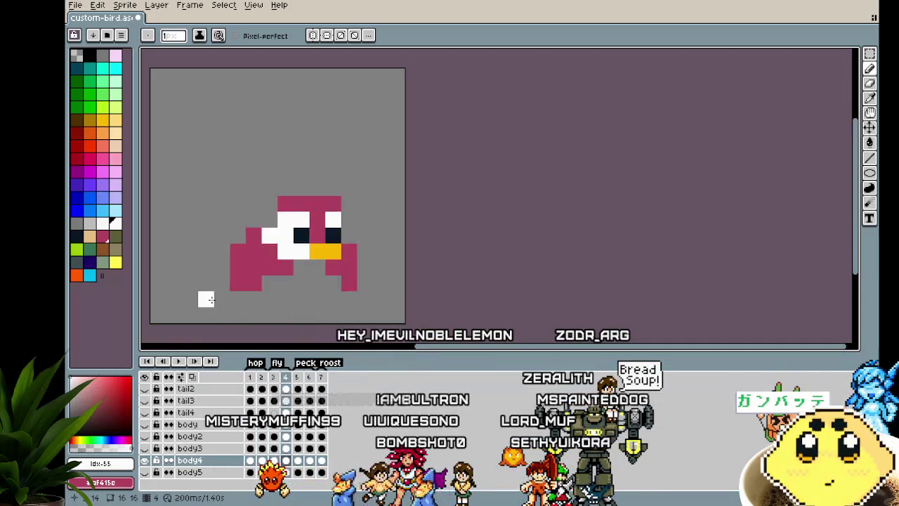
pyautogui.press('Right')
pyautogui.press('Right')
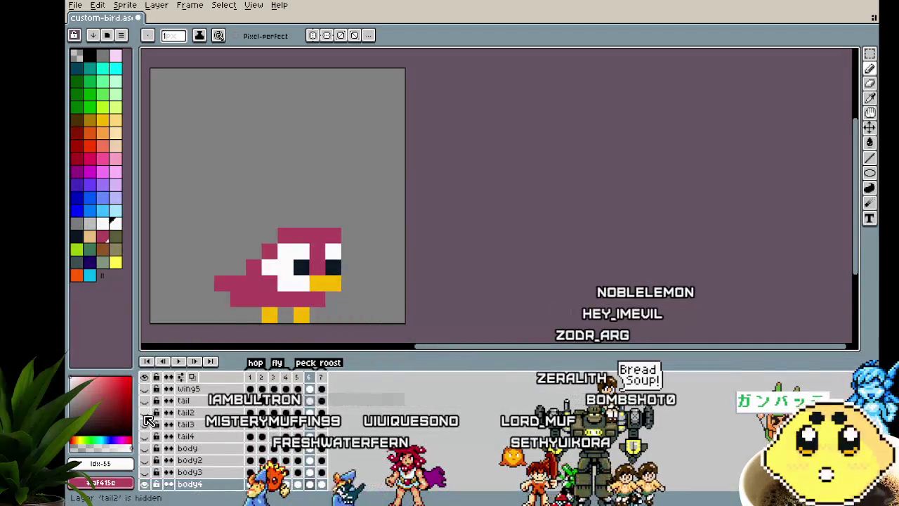
# Step: Show the light-blue wing5 and purple tail2 layers and play the animation
pyautogui.scroll(2, 153, 425)
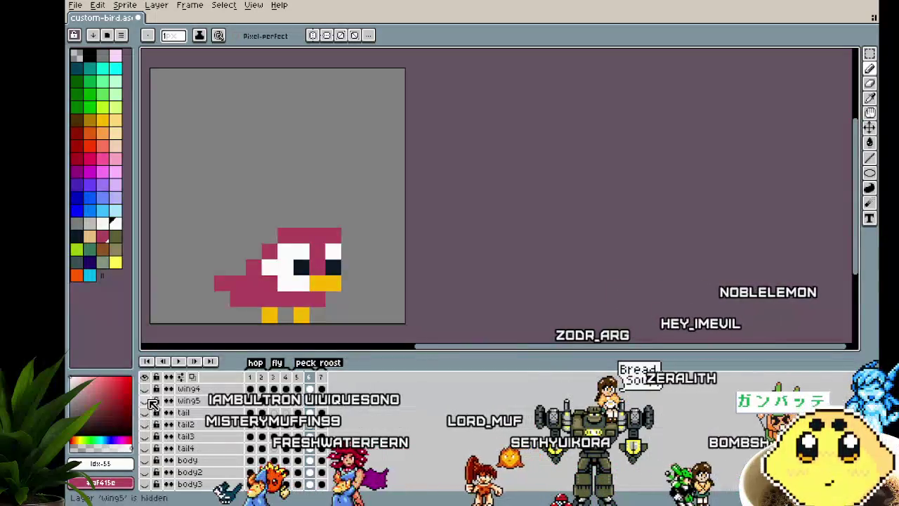
pyautogui.click(146, 449)
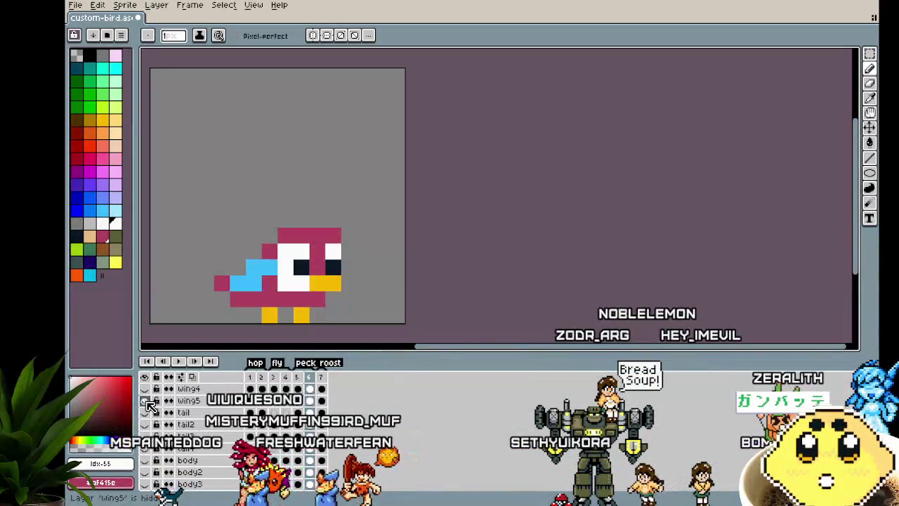
pyautogui.click(145, 426)
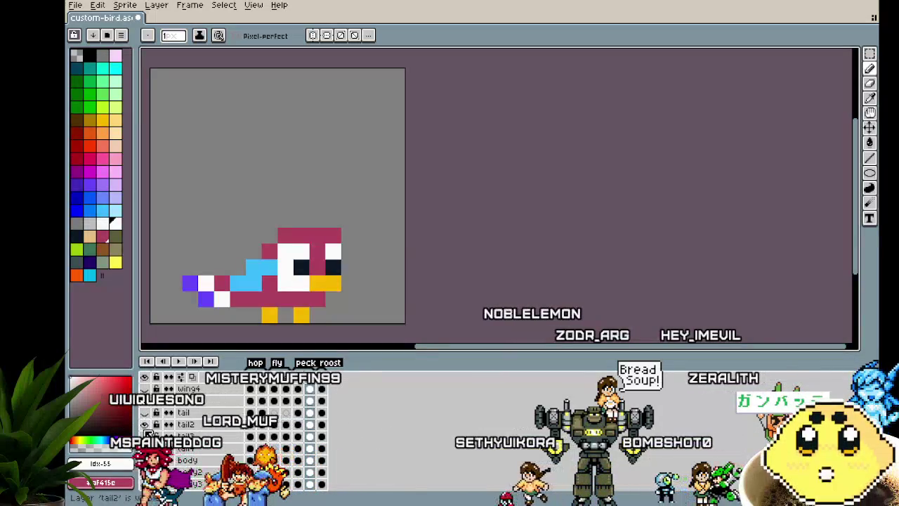
pyautogui.scroll(3, 146, 433)
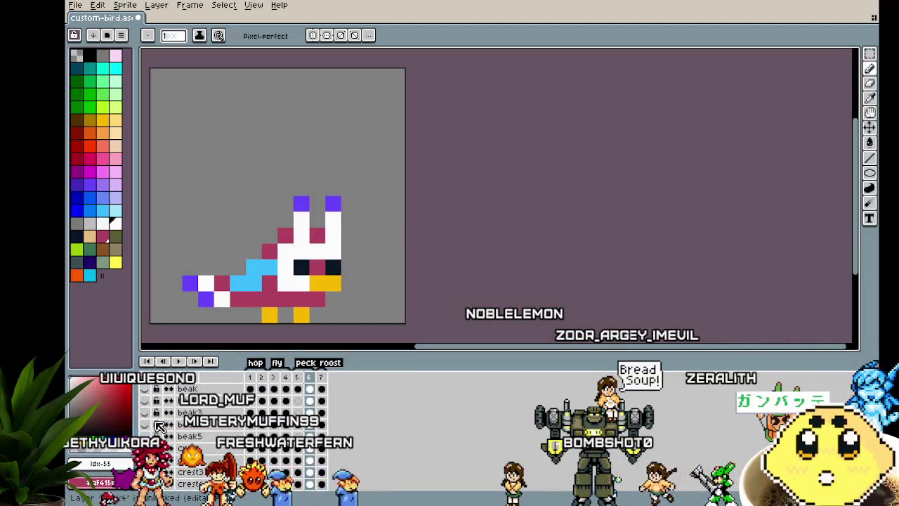
pyautogui.scroll(-3, 153, 415)
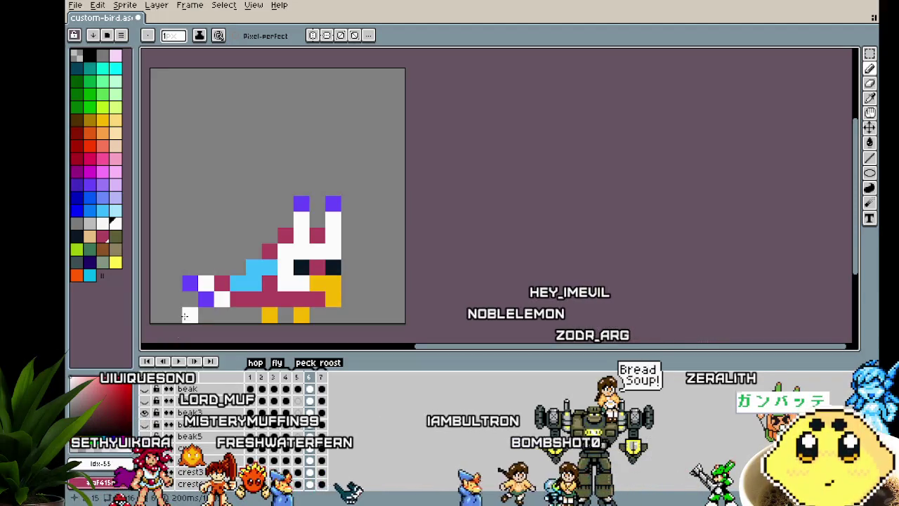
pyautogui.click(178, 361)
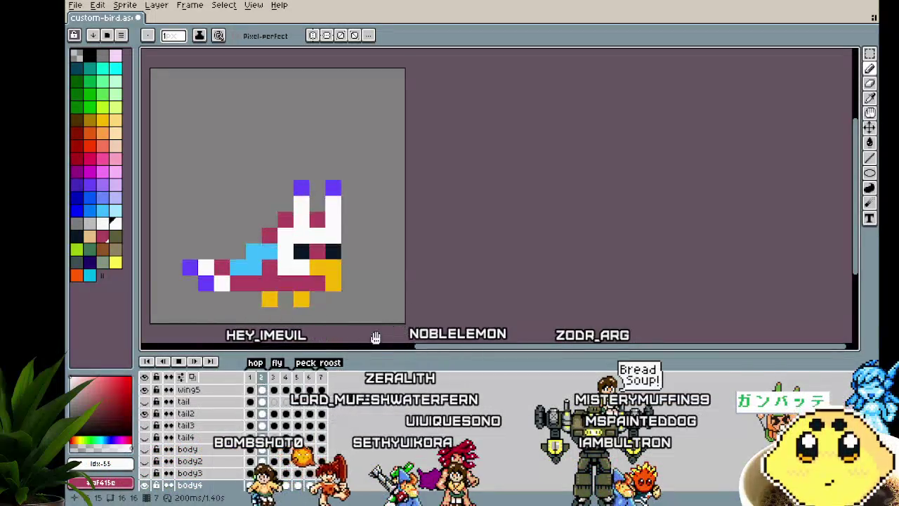
pyautogui.moveTo(399, 284); pyautogui.dragTo(451, 232)
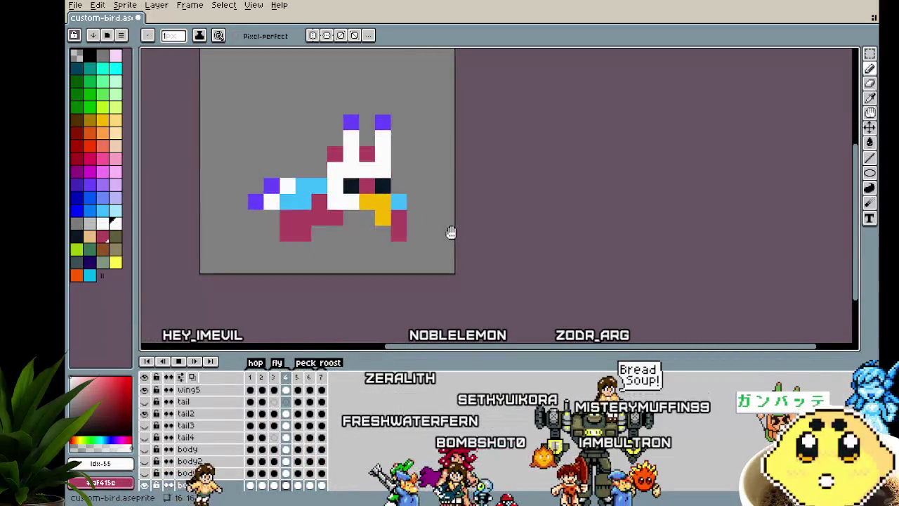
pyautogui.moveTo(451, 233); pyautogui.dragTo(470, 256)
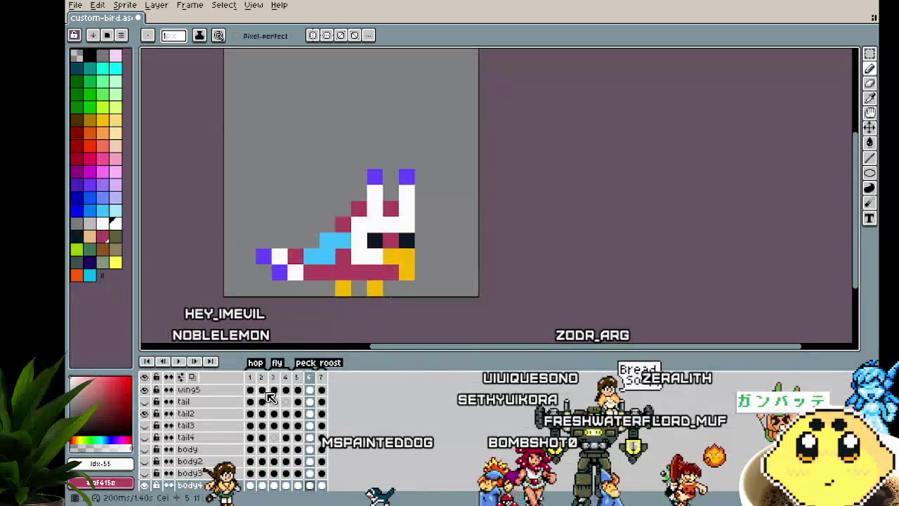
# Step: Hide every layer at once, then re-show only the body4 layer
pyautogui.click(146, 378)
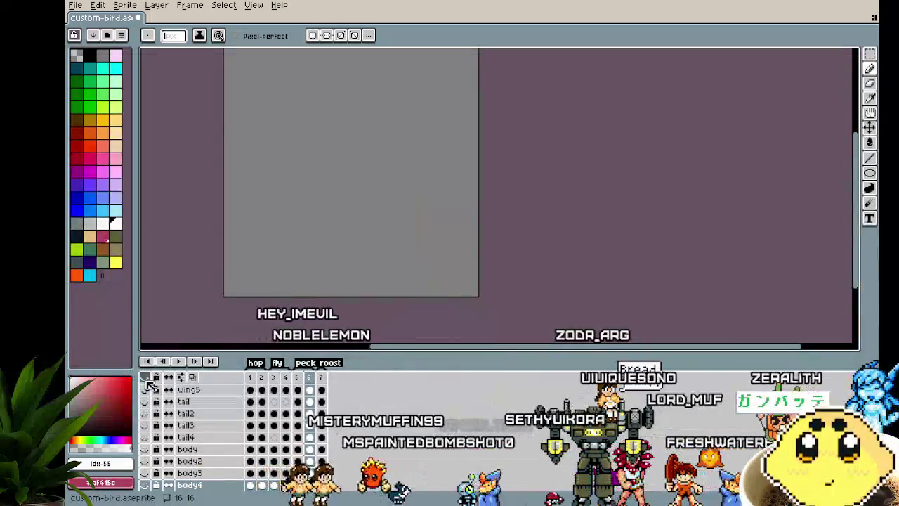
pyautogui.scroll(-1, 175, 437)
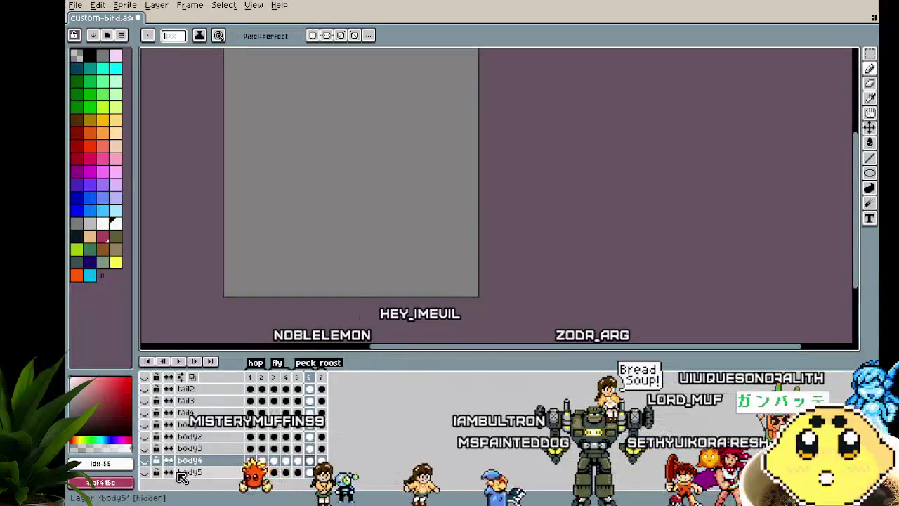
pyautogui.click(148, 474)
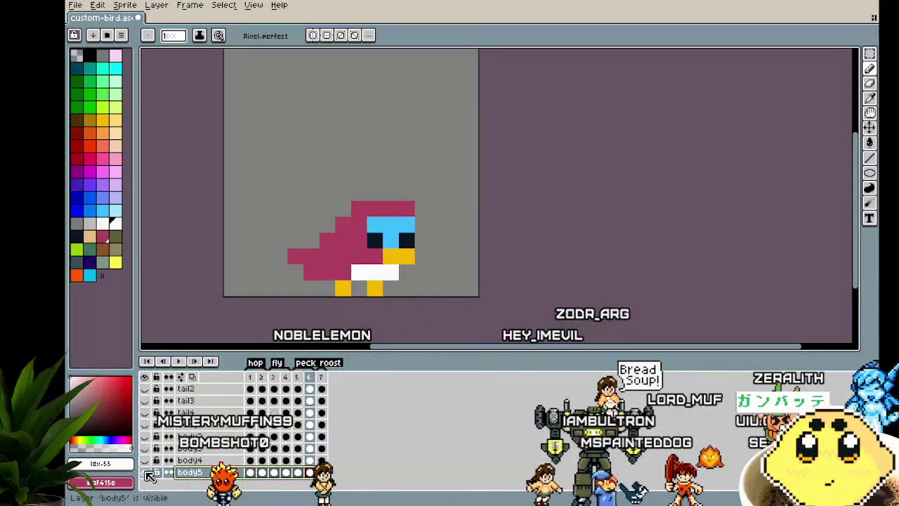
pyautogui.click(149, 475)
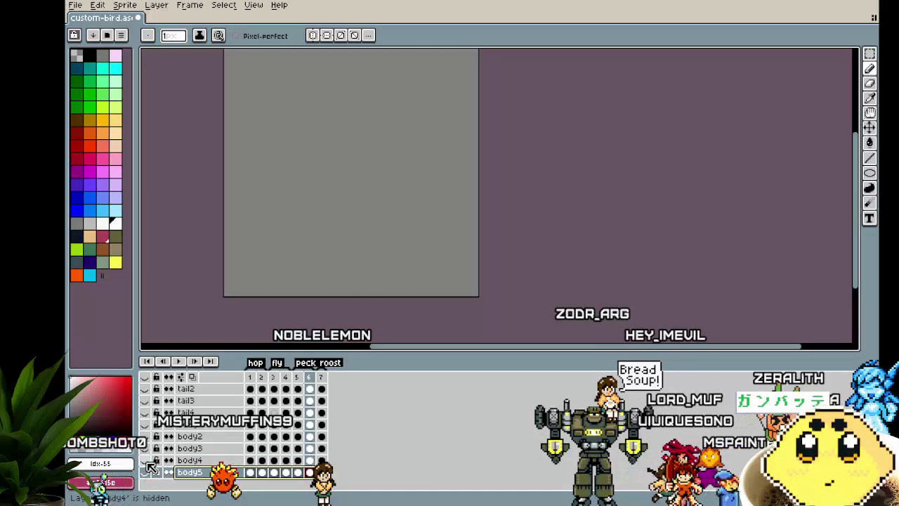
pyautogui.click(146, 461)
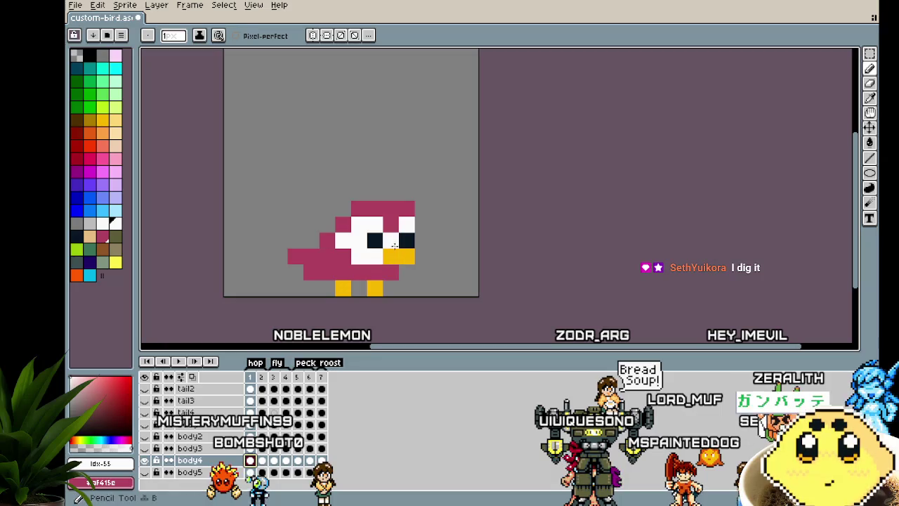
# Step: Step forward through the animation frames and pan the bird into view
pyautogui.scroll(-2, 318, 326)
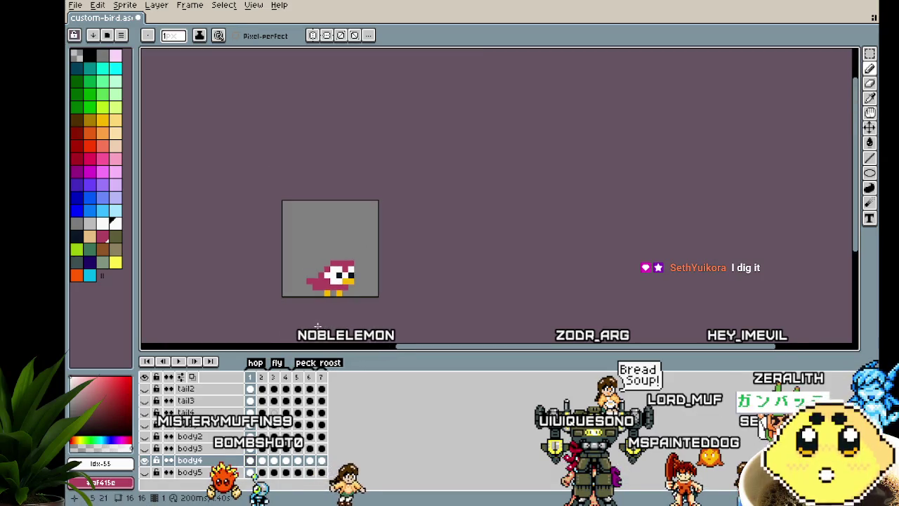
pyautogui.scroll(3, 339, 312)
pyautogui.press('Right')
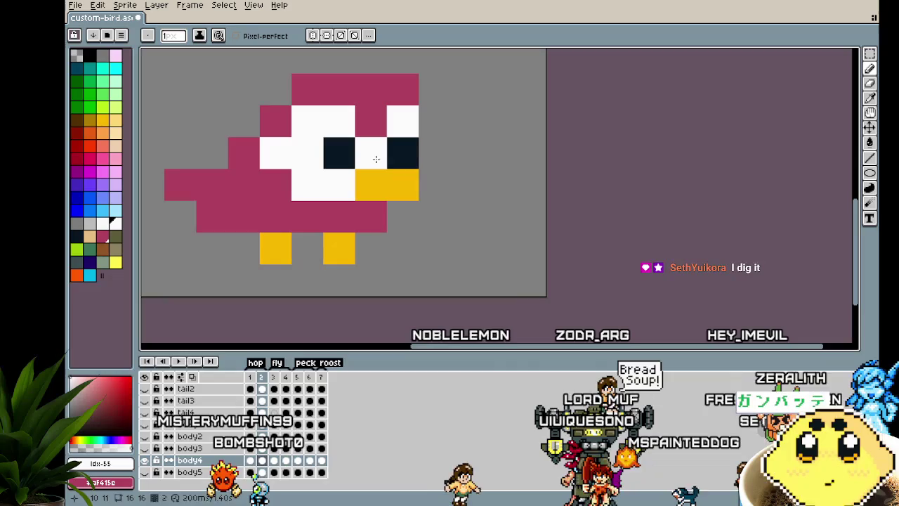
pyautogui.scroll(1, 372, 204)
pyautogui.press('Right')
pyautogui.scroll(-1, 328, 251)
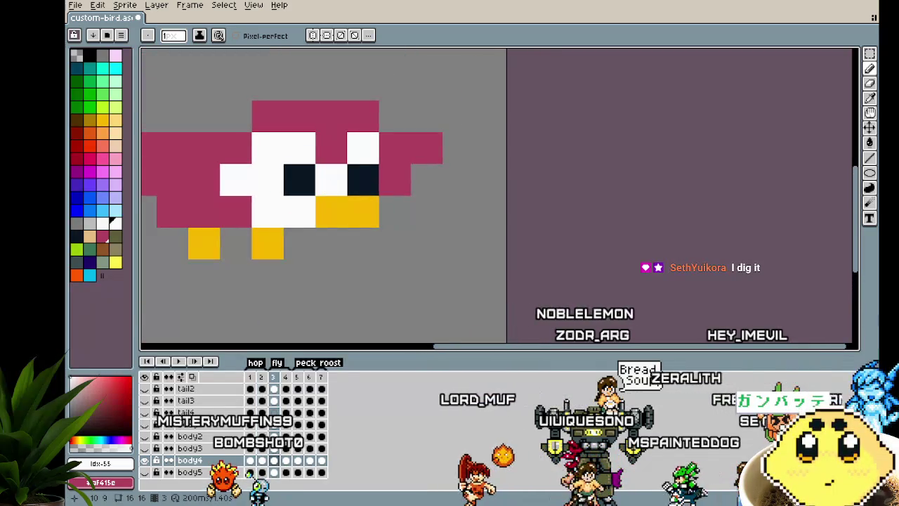
pyautogui.press('Right')
# Step: Add a second dark eye pixel in frame 6, then play the animation
pyautogui.press('Right')
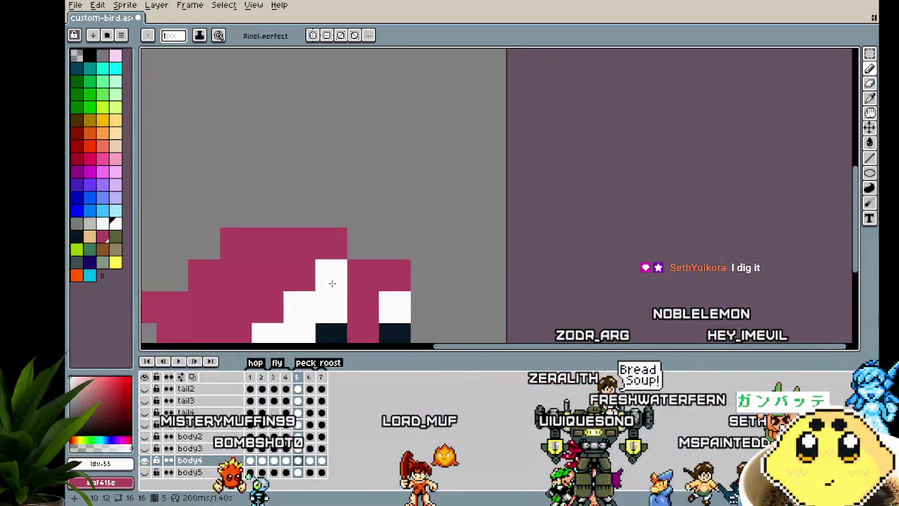
pyautogui.moveTo(332, 283); pyautogui.dragTo(323, 204)
pyautogui.press('Right')
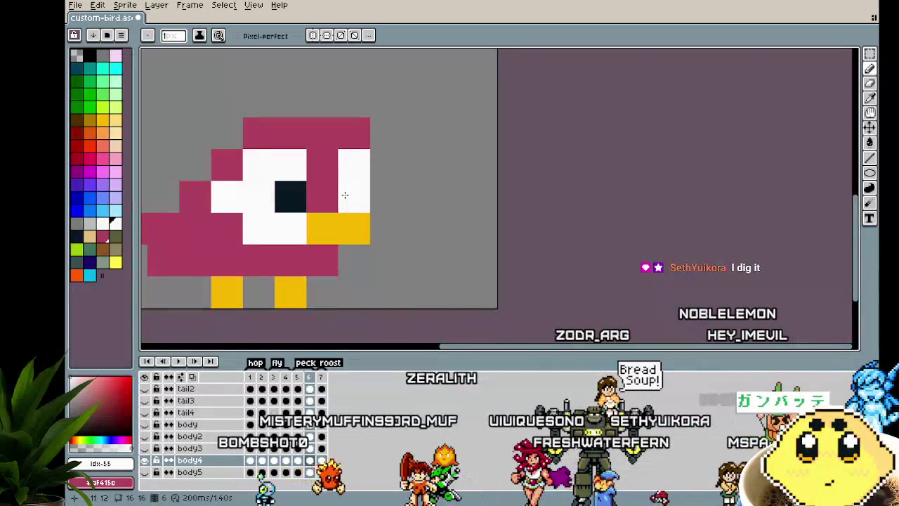
pyautogui.click(354, 196)
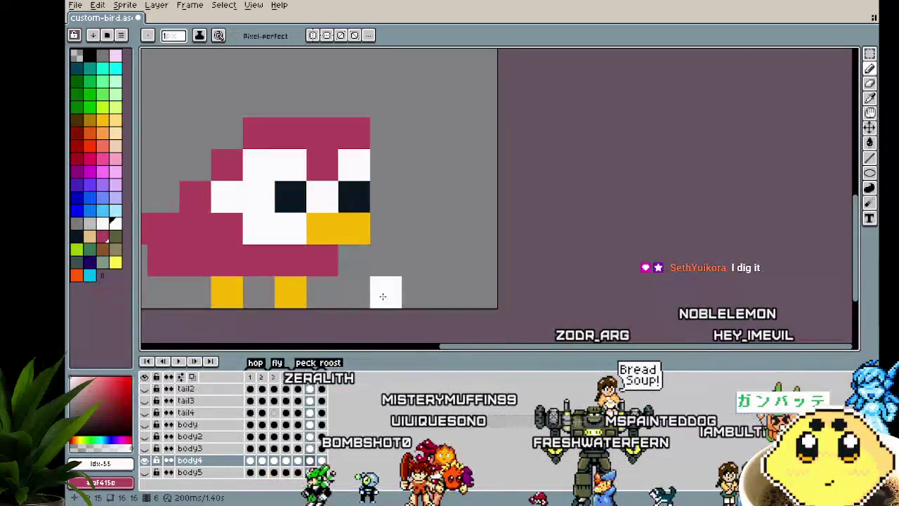
pyautogui.press('Left')
pyautogui.press('Right')
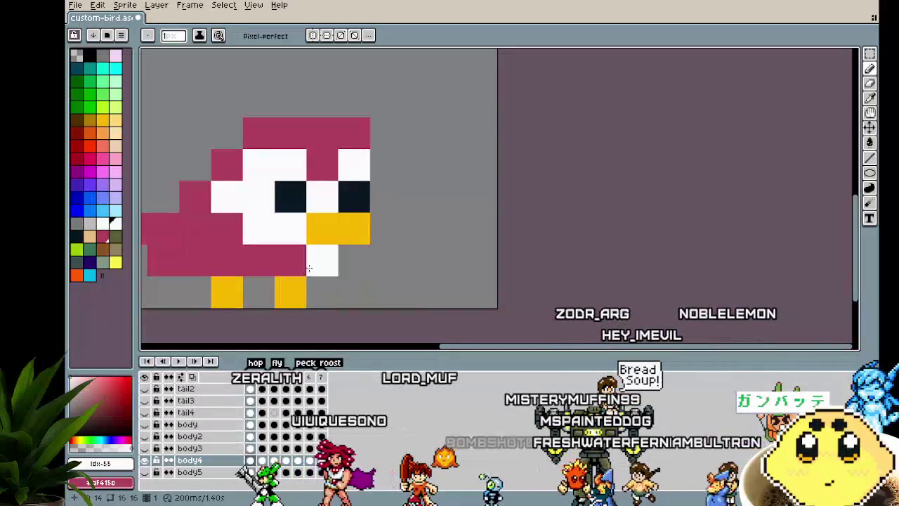
pyautogui.scroll(-2, 309, 267)
pyautogui.press('Return')
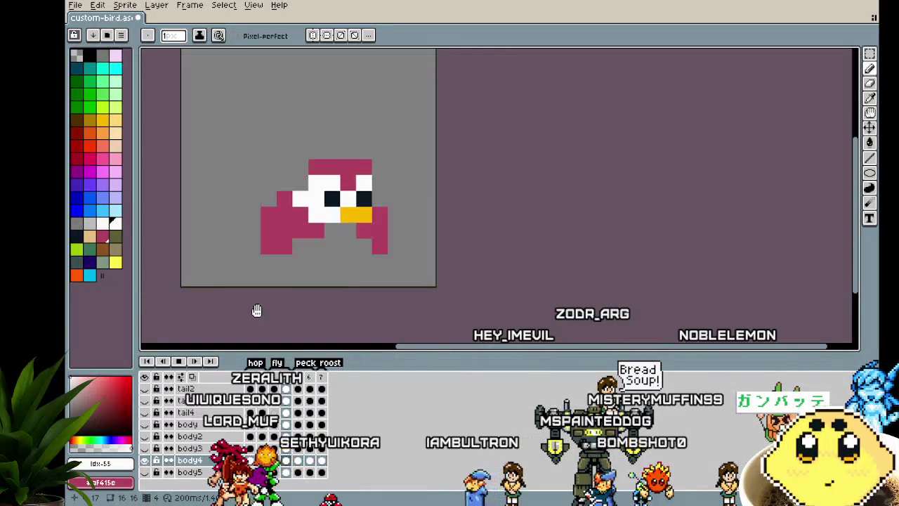
# Step: Recentre the sprite and show the wing3 and crest3 parts on the bird
pyautogui.moveTo(255, 311); pyautogui.dragTo(237, 341)
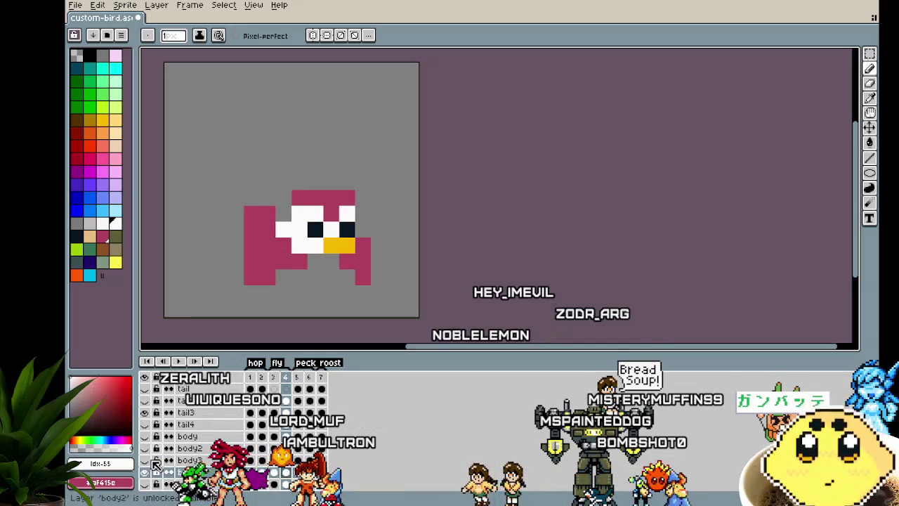
pyautogui.scroll(3, 154, 443)
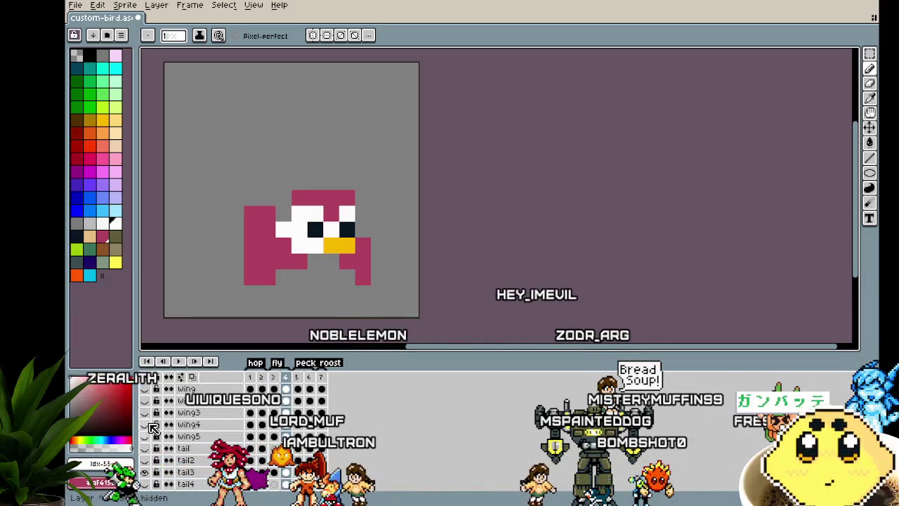
pyautogui.click(155, 419)
pyautogui.scroll(3, 155, 418)
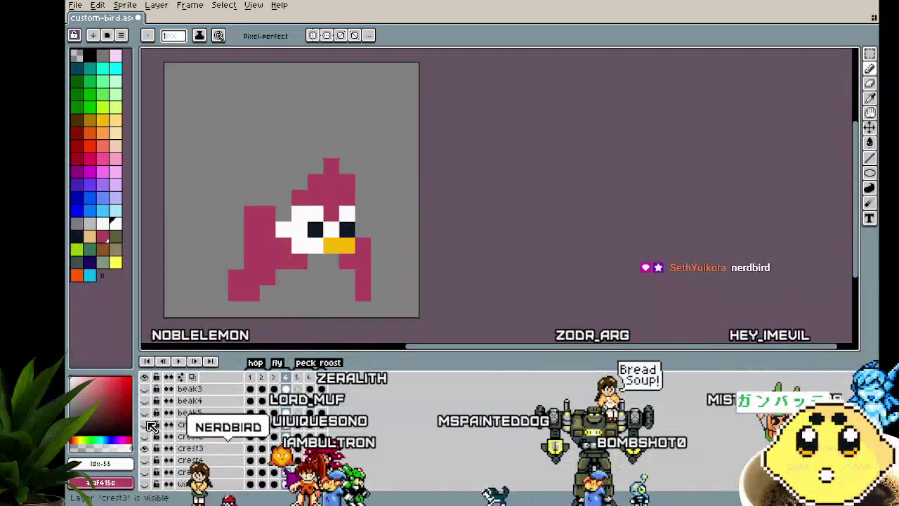
pyautogui.click(150, 424)
pyautogui.scroll(3, 149, 426)
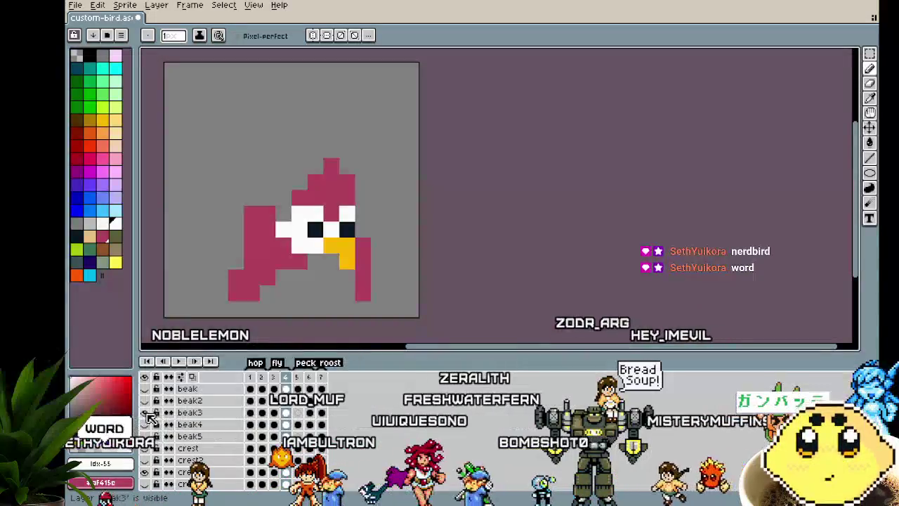
# Step: Step to the next frame and play the animation to preview the lower wing and crest
pyautogui.press('Right')
pyautogui.press('Return')
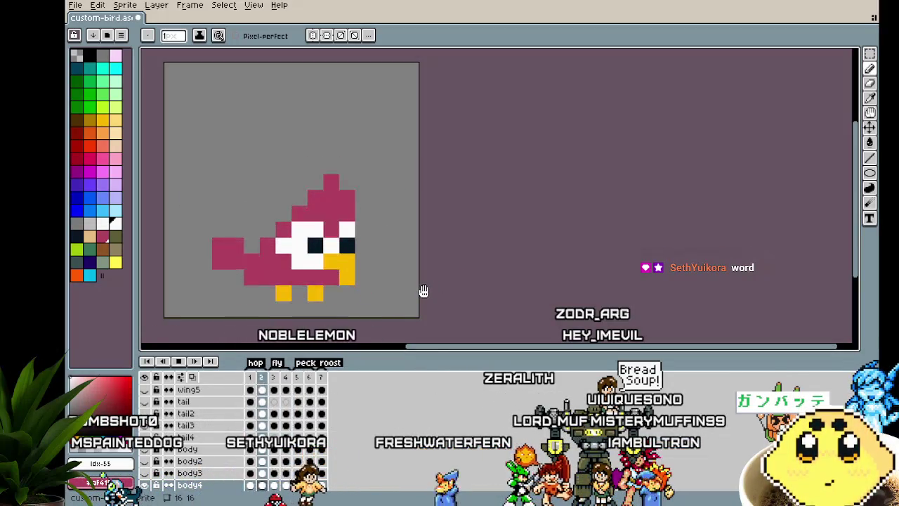
pyautogui.moveTo(425, 291); pyautogui.dragTo(478, 280)
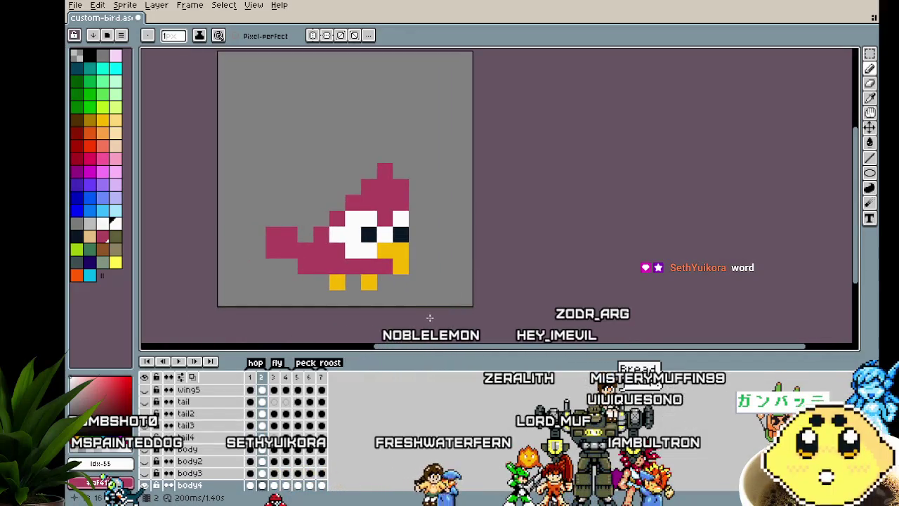
pyautogui.scroll(-1, 430, 317)
pyautogui.scroll(-1, 215, 440)
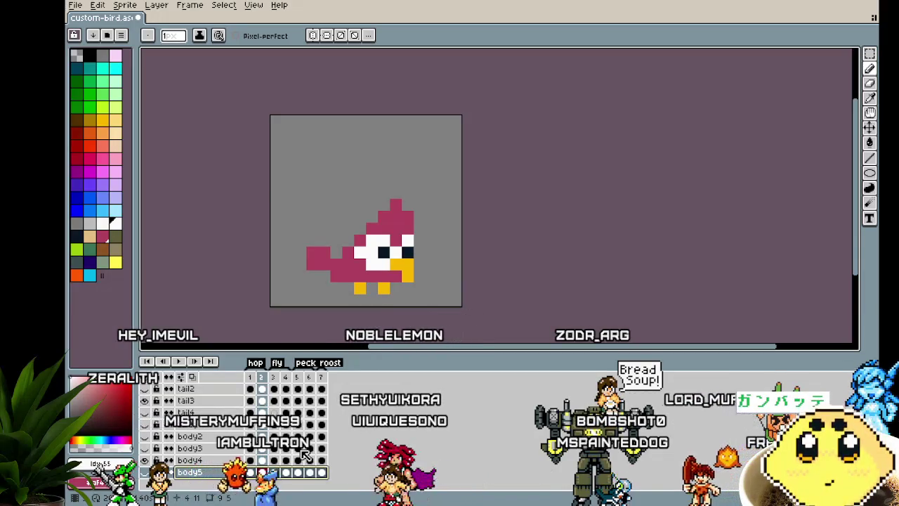
pyautogui.scroll(1, 370, 266)
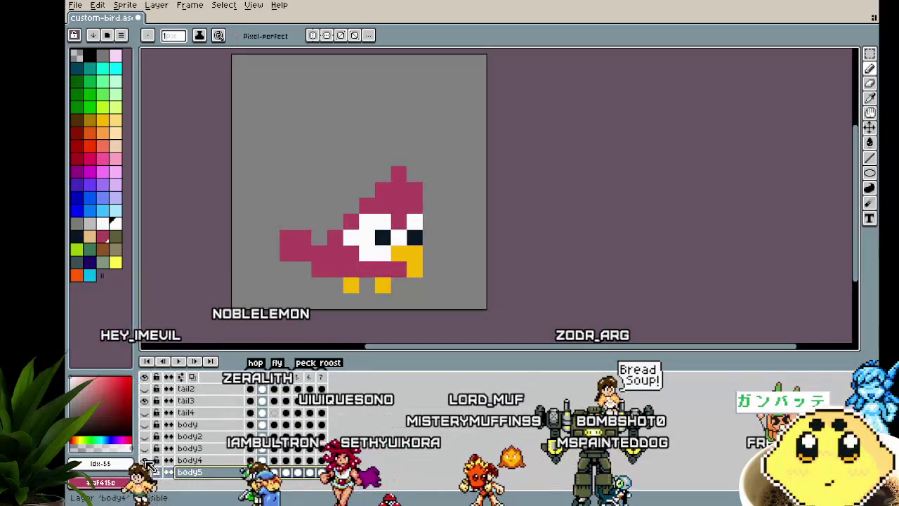
pyautogui.scroll(2, 155, 422)
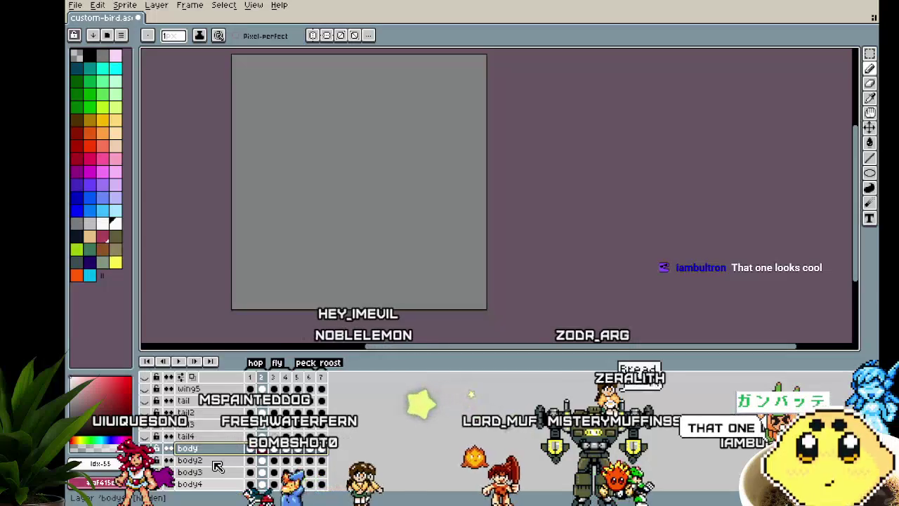
pyautogui.scroll(2, 218, 467)
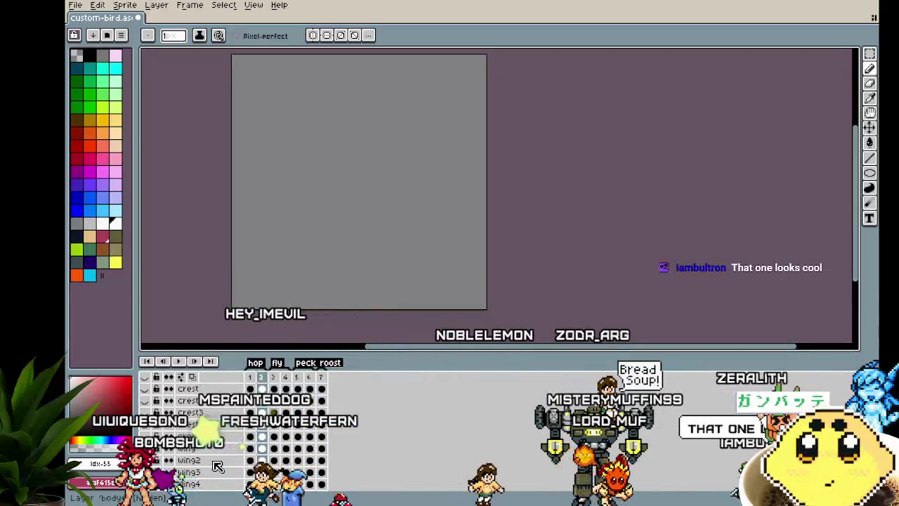
pyautogui.scroll(-2, 217, 466)
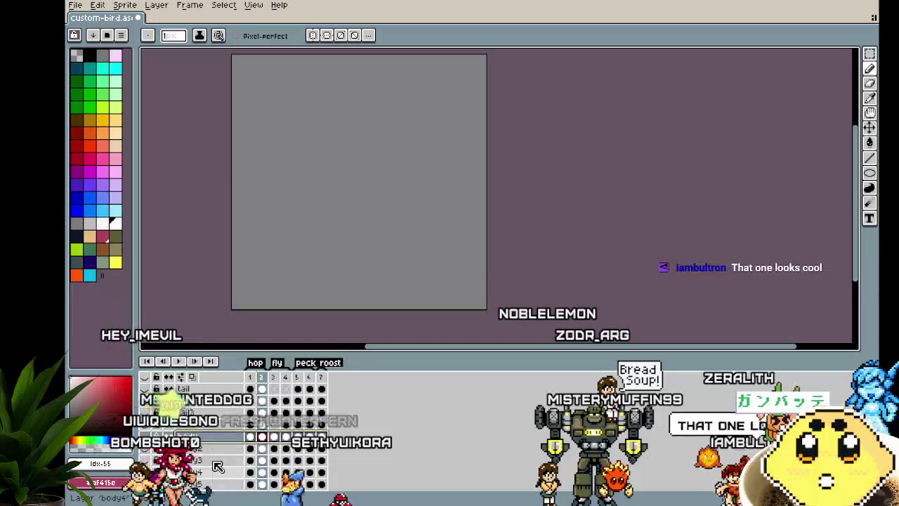
# Step: Add a new empty layer and show the body and blue wing5 parts
pyautogui.rightClick(198, 428)
pyautogui.click(288, 428)
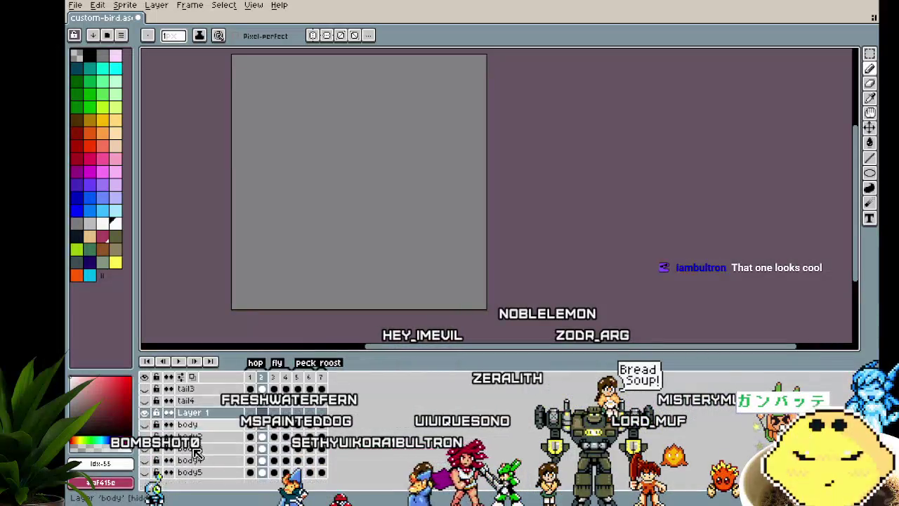
pyautogui.click(145, 472)
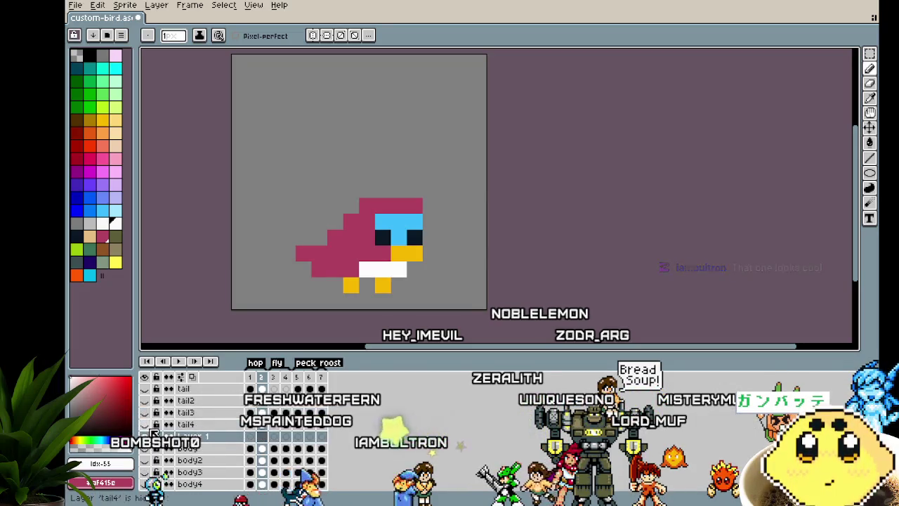
pyautogui.scroll(3, 156, 431)
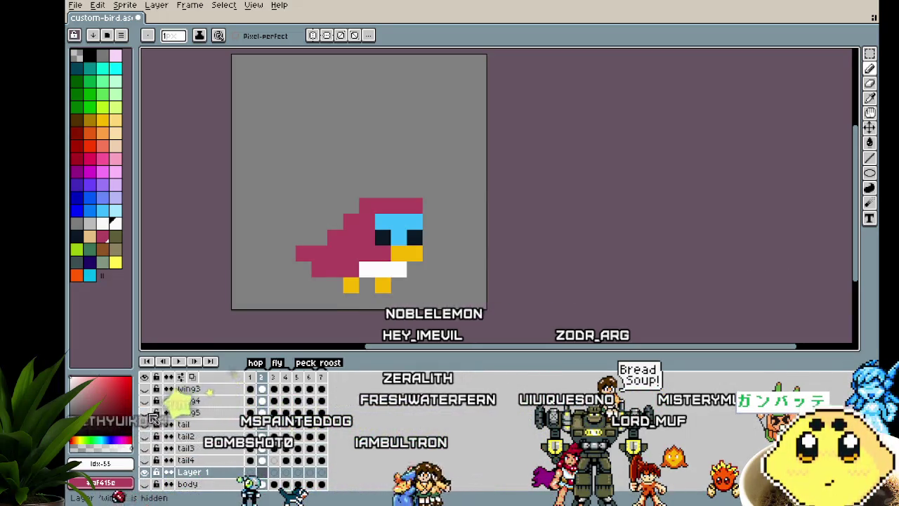
pyautogui.click(144, 413)
pyautogui.scroll(4, 151, 436)
pyautogui.scroll(5, 151, 436)
pyautogui.press('Right')
pyautogui.press('Right')
pyautogui.press('Right')
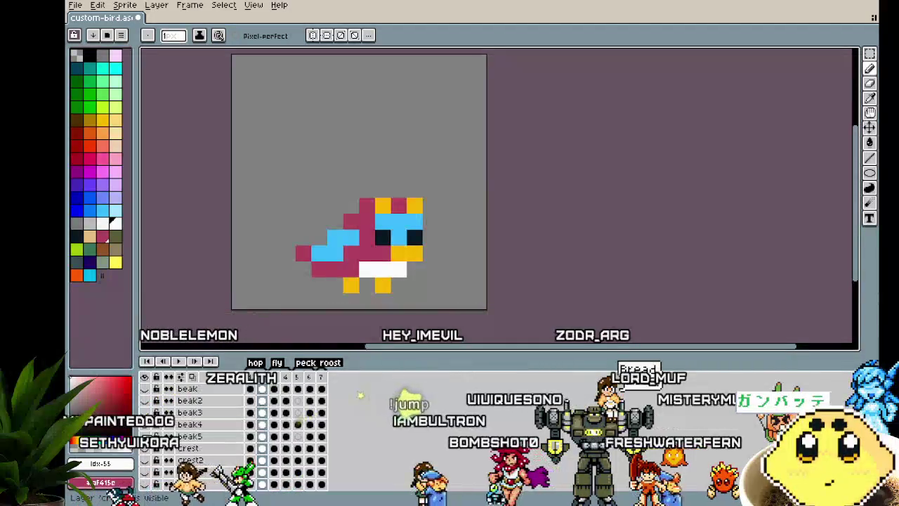
pyautogui.scroll(-5, 222, 436)
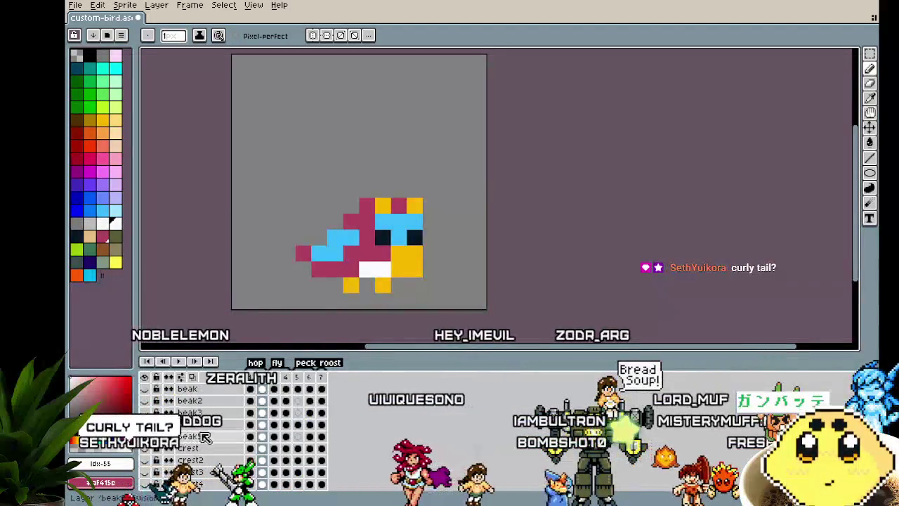
pyautogui.scroll(-1, 222, 437)
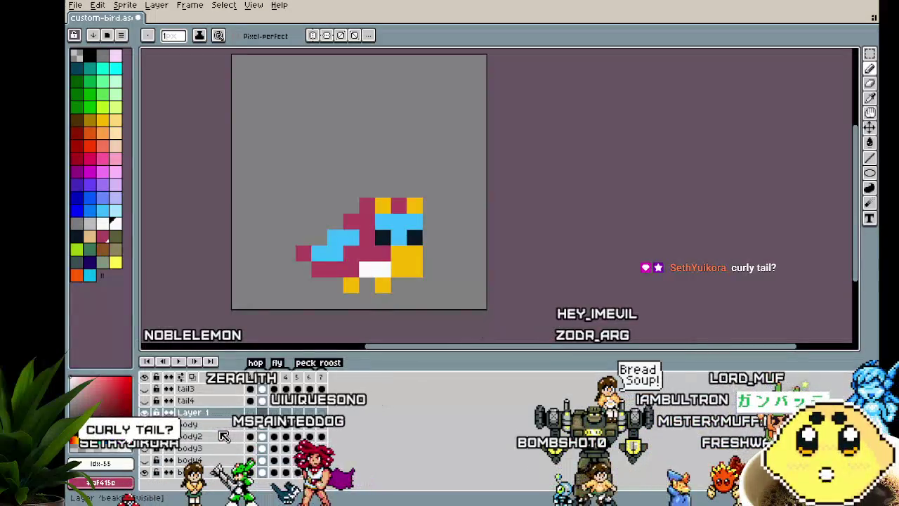
# Step: Rename the new layer to tail5 and paint a first magenta pixel left of the tail
pyautogui.doubleClick(193, 413)
pyautogui.write('tail5')
pyautogui.press('Return')
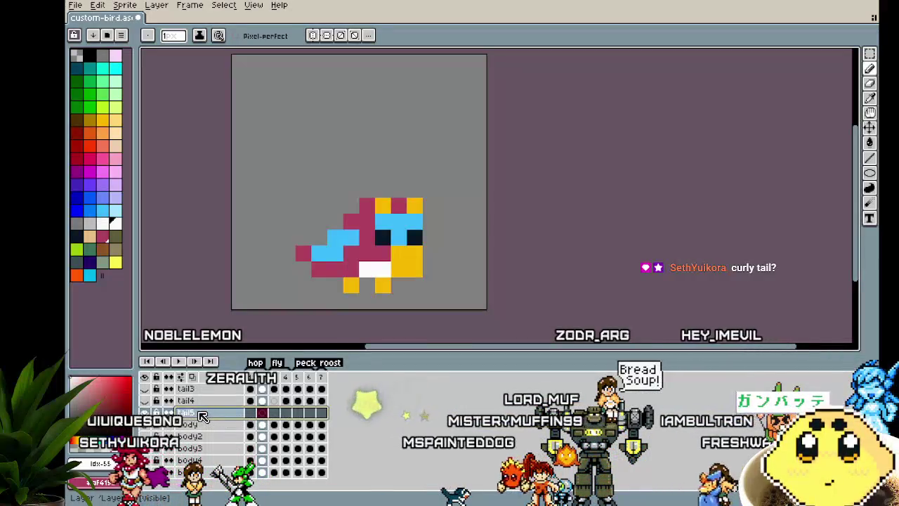
pyautogui.keyDown('alt'); pyautogui.click(302, 253); pyautogui.keyUp('alt')
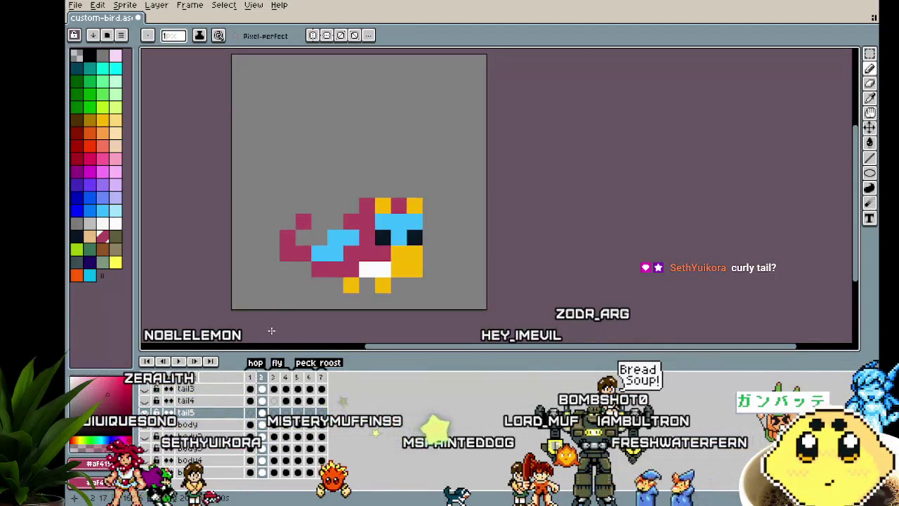
# Step: Sample magenta and extend the tail5 tail into an upward curl, erasing stray pixels
pyautogui.keyDown('alt'); pyautogui.click(273, 235); pyautogui.keyUp('alt')
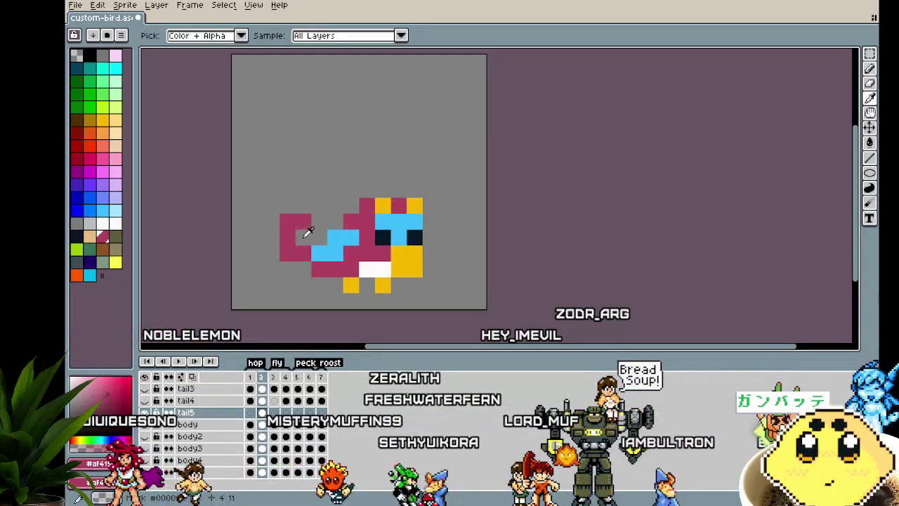
pyautogui.click(273, 237)
pyautogui.click(282, 231)
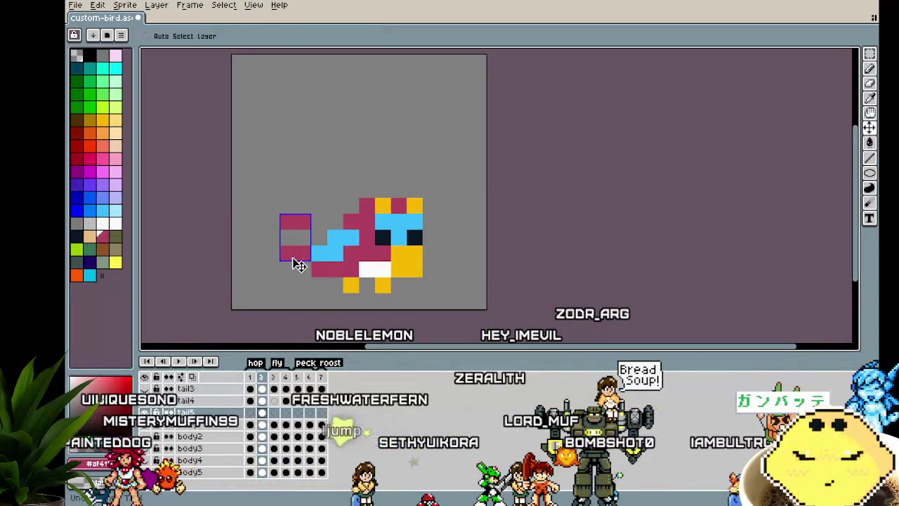
pyautogui.press('ctrl')
pyautogui.moveTo(302, 220)
pyautogui.mouseDown()
pyautogui.moveTo(290, 234)
pyautogui.moveTo(289, 214)
pyautogui.mouseUp()
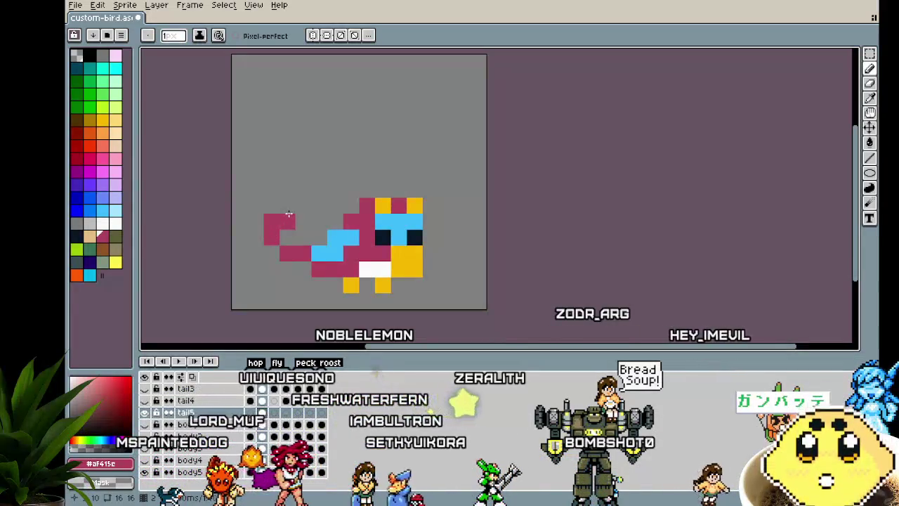
pyautogui.scroll(-5, 333, 306)
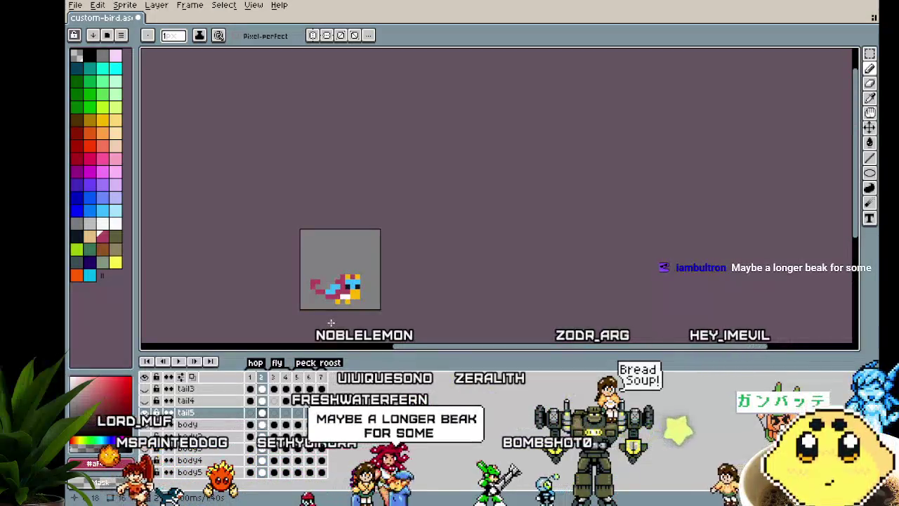
pyautogui.scroll(4, 333, 307)
pyautogui.scroll(1, 331, 322)
pyautogui.click(321, 299)
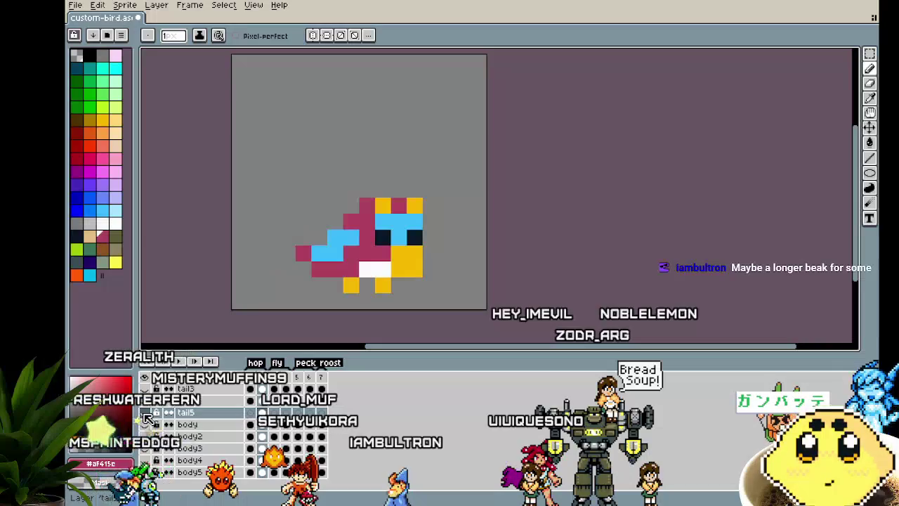
pyautogui.scroll(5, 196, 435)
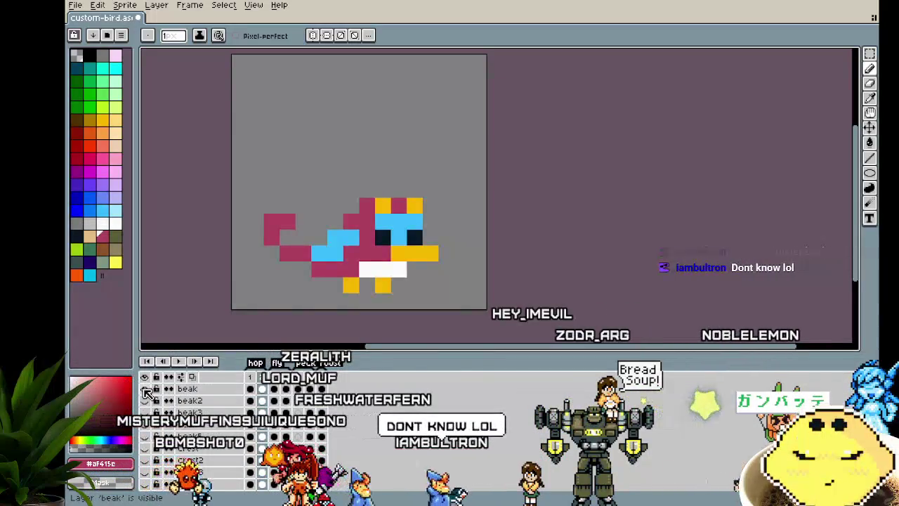
pyautogui.click(148, 413)
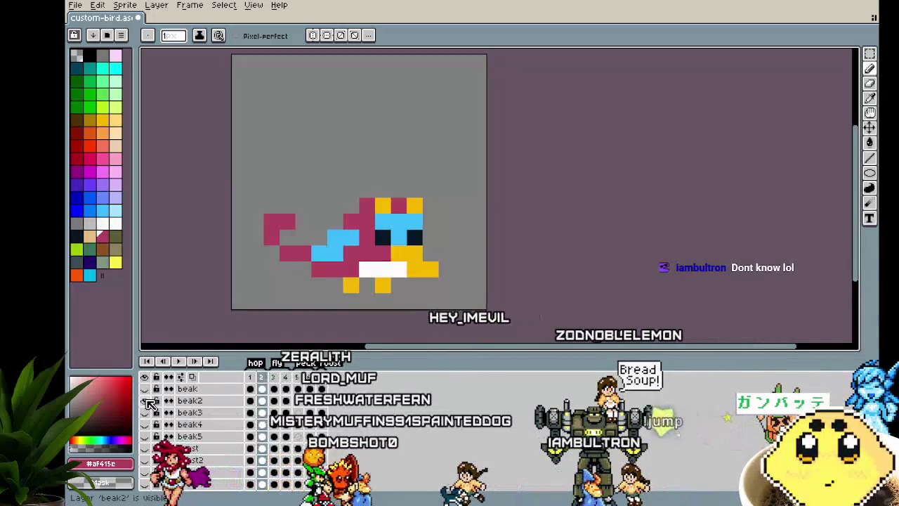
pyautogui.click(145, 437)
pyautogui.click(145, 436)
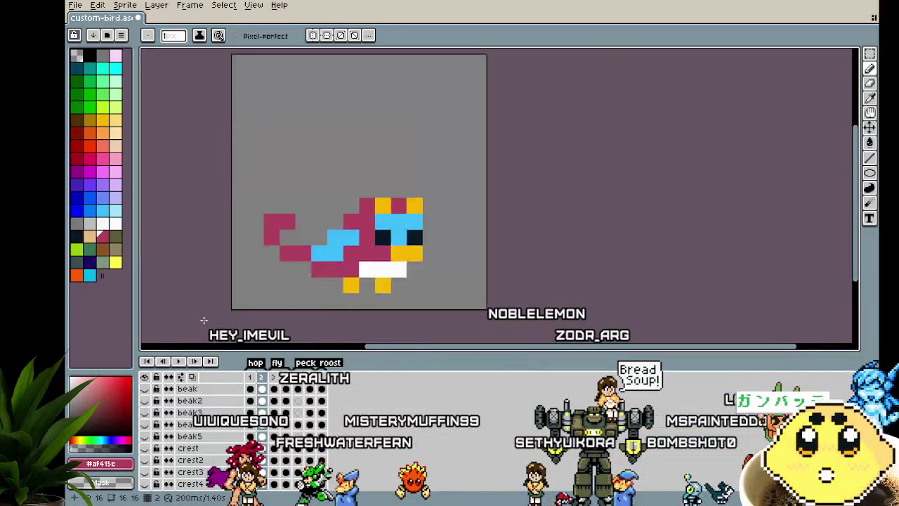
pyautogui.scroll(1, 201, 317)
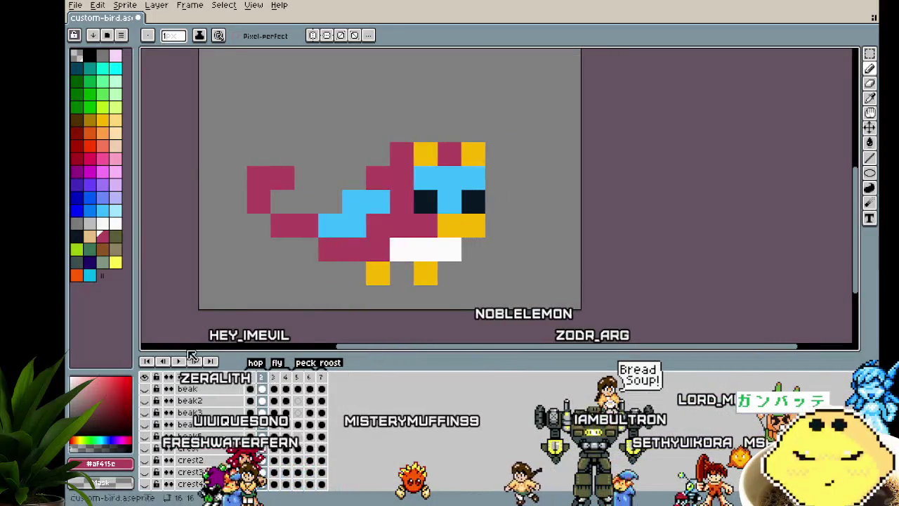
pyautogui.scroll(-5, 196, 435)
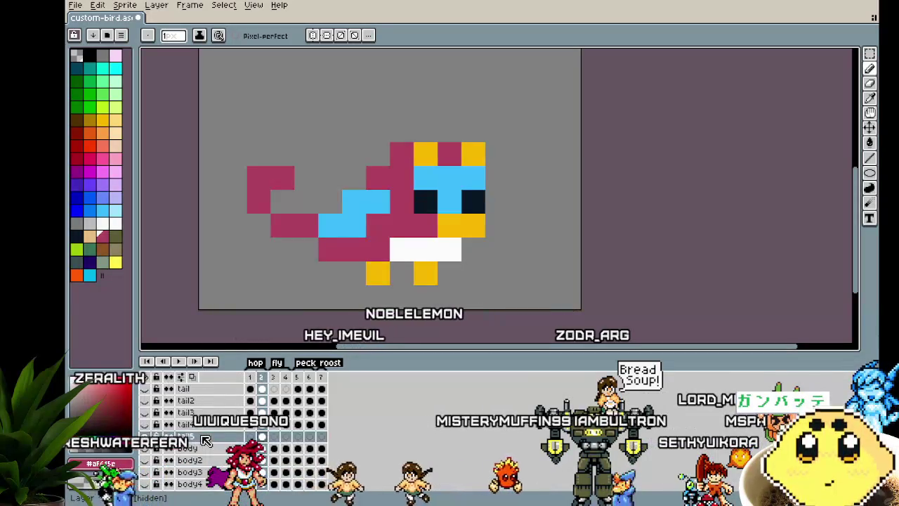
pyautogui.scroll(-3, 259, 409)
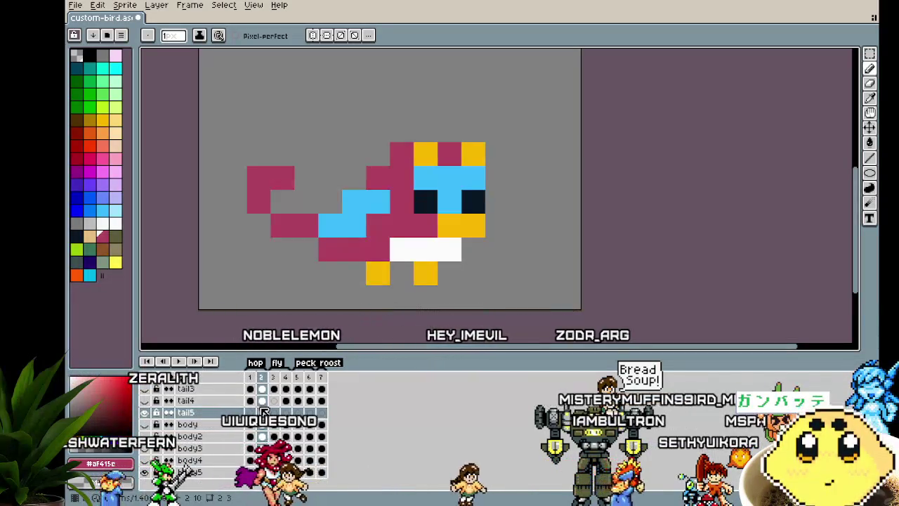
pyautogui.click(144, 415)
pyautogui.click(144, 415)
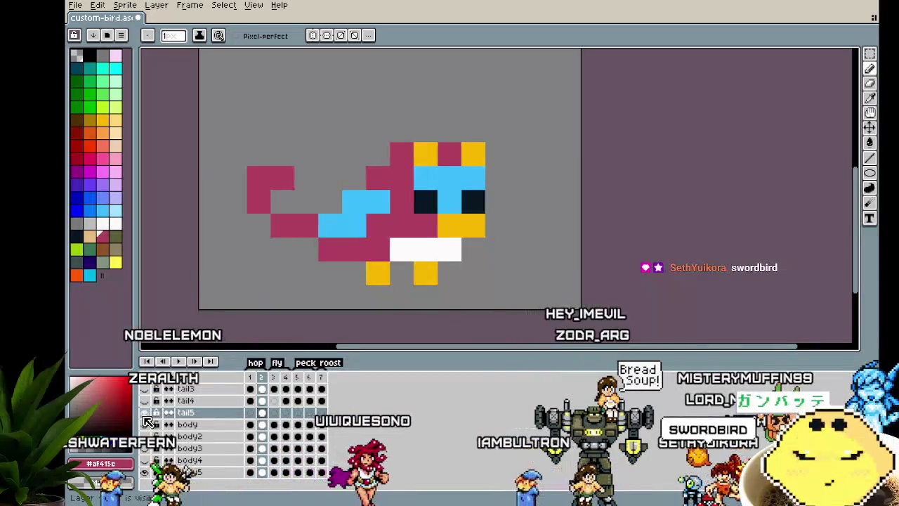
# Step: Select the tail5 pixels and move frame 1's tail down to meet the body
pyautogui.press('m')
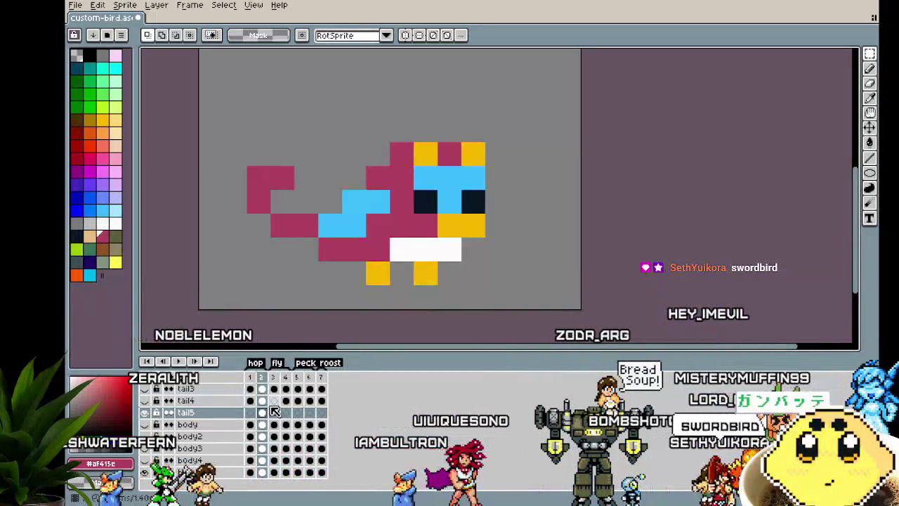
pyautogui.moveTo(221, 140); pyautogui.dragTo(297, 264)
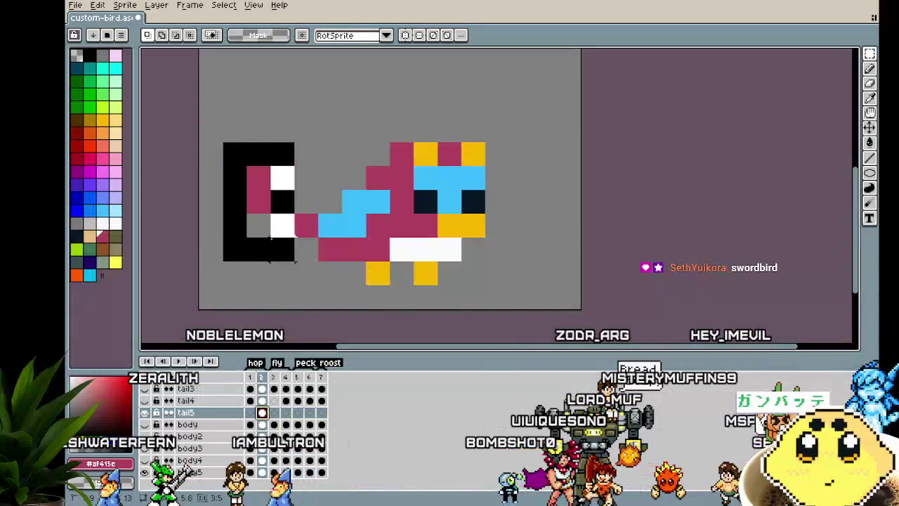
pyautogui.click(250, 377)
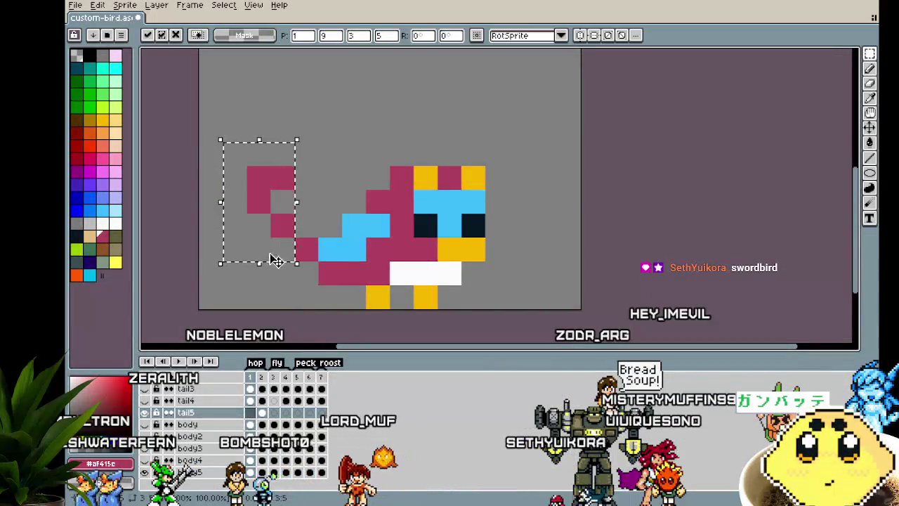
pyautogui.moveTo(272, 259); pyautogui.dragTo(274, 279)
pyautogui.hotkey('ctrl', 'd')
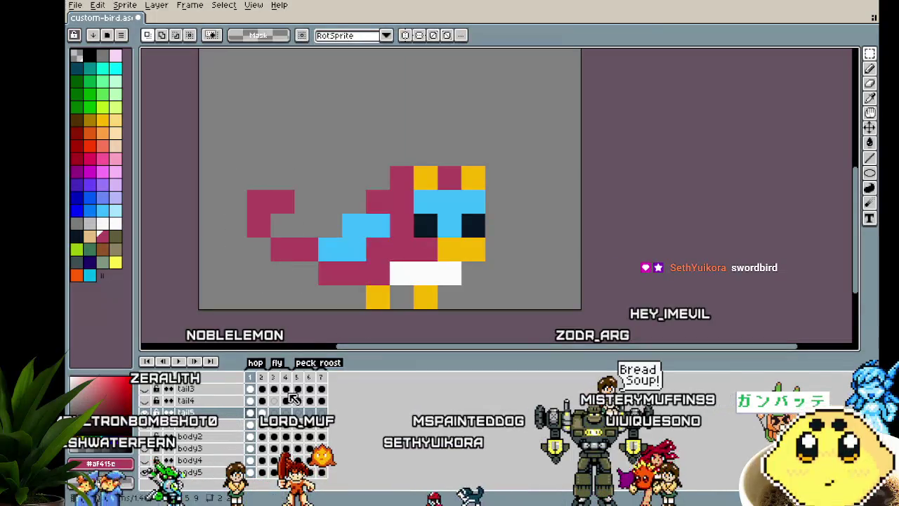
# Step: Paste the tail into frame 3 and position it on the bird's back
pyautogui.click(262, 413)
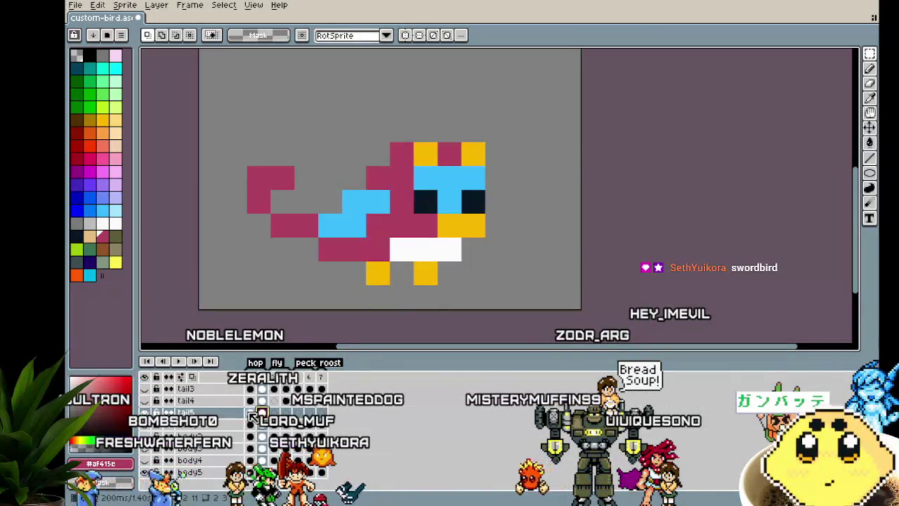
pyautogui.press('Left')
pyautogui.press('Right')
pyautogui.press('Right')
pyautogui.moveTo(305, 296); pyautogui.dragTo(284, 335)
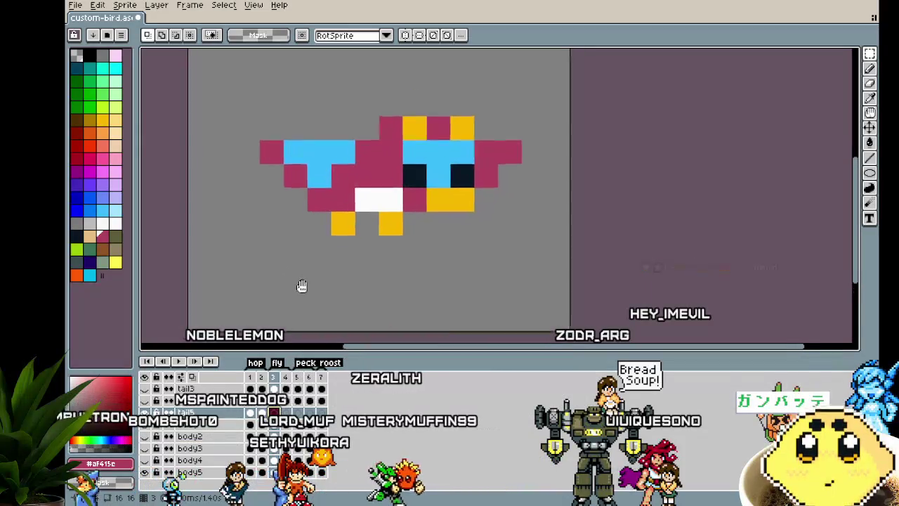
pyautogui.hotkey('ctrl', 'v')
pyautogui.moveTo(258, 251)
pyautogui.mouseDown()
pyautogui.moveTo(281, 179)
pyautogui.moveTo(261, 155)
pyautogui.mouseUp()
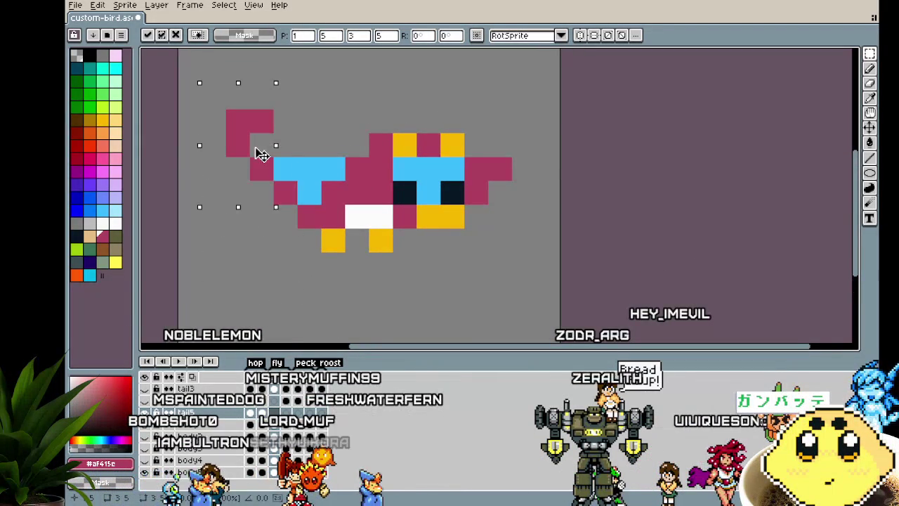
pyautogui.moveTo(261, 155); pyautogui.dragTo(333, 155)
pyautogui.click(213, 239)
pyautogui.click(213, 240)
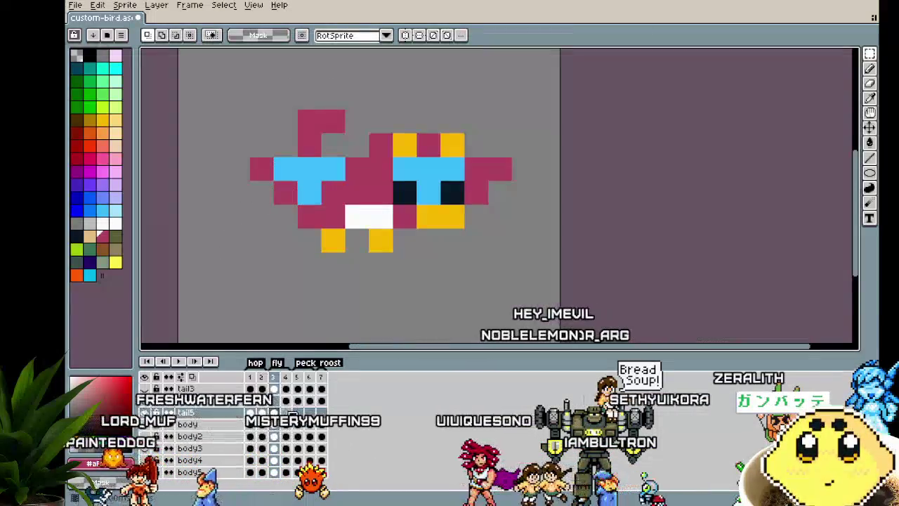
# Step: Paste the tail into frames 4 and 5, placing it against each body pose
pyautogui.press('Right')
pyautogui.hotkey('ctrl', 'v')
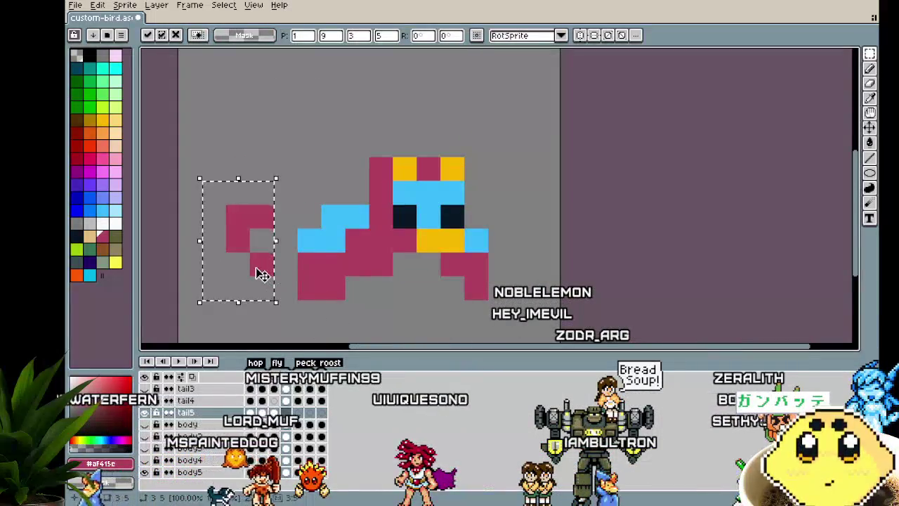
pyautogui.moveTo(258, 269); pyautogui.dragTo(347, 225)
pyautogui.press('Return')
pyautogui.hotkey('ctrl', 'd')
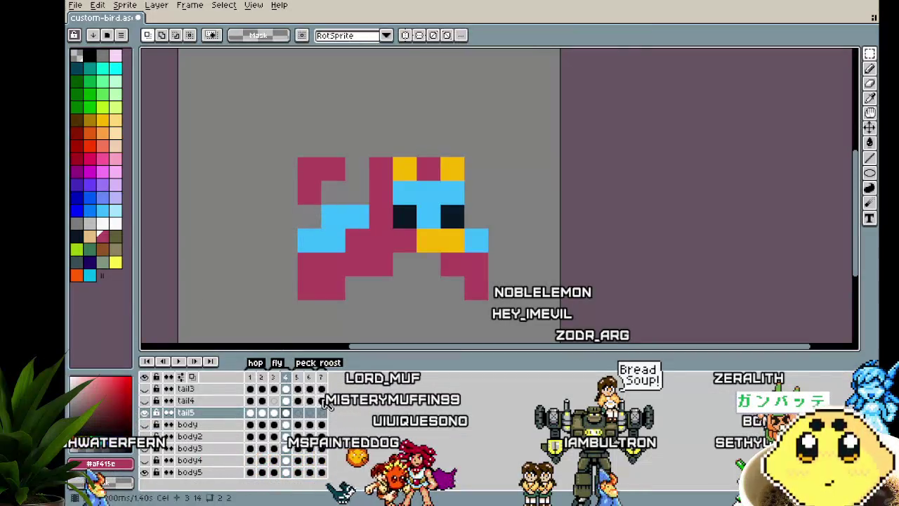
pyautogui.press('Right')
pyautogui.hotkey('ctrl', 'v')
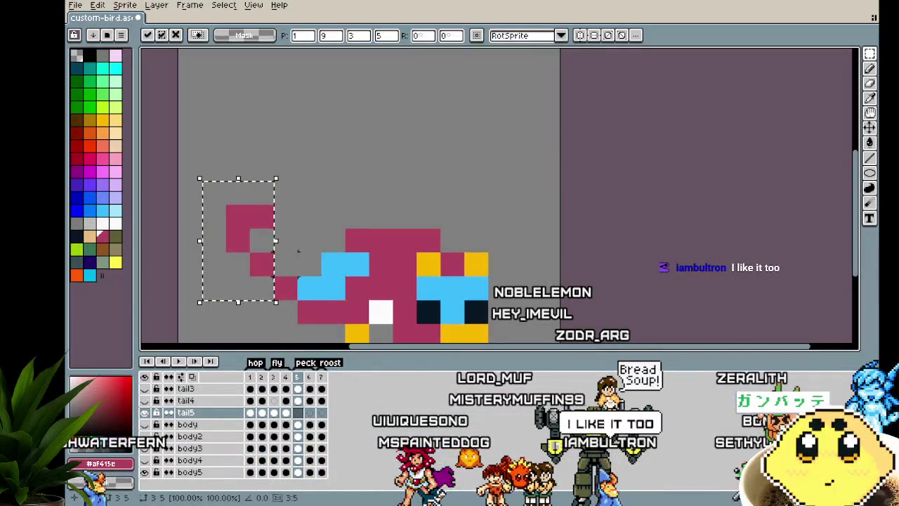
pyautogui.moveTo(260, 276); pyautogui.dragTo(330, 250)
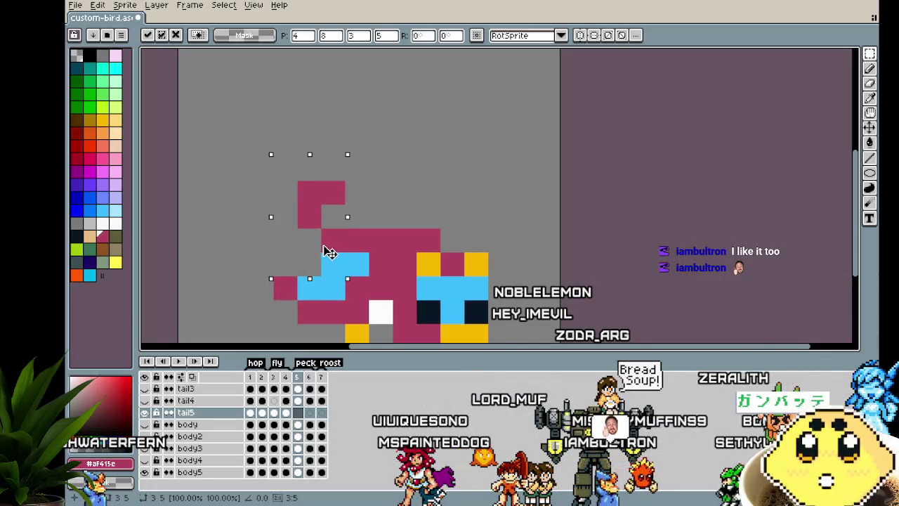
pyautogui.hotkey('ctrl', 'd')
# Step: Paste the tail into frame 6, then move frame 5's tail down-left onto the body
pyautogui.click(310, 413)
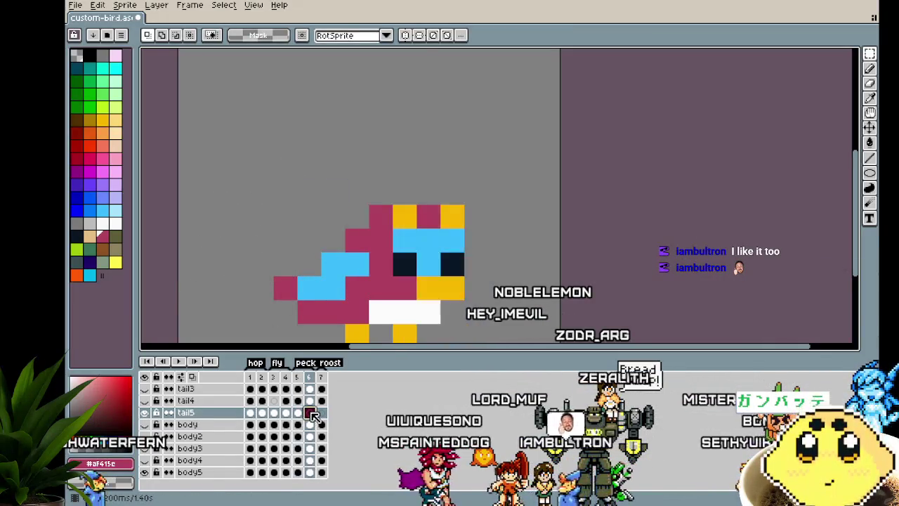
pyautogui.hotkey('ctrl', 'v')
pyautogui.moveTo(276, 276); pyautogui.dragTo(265, 286)
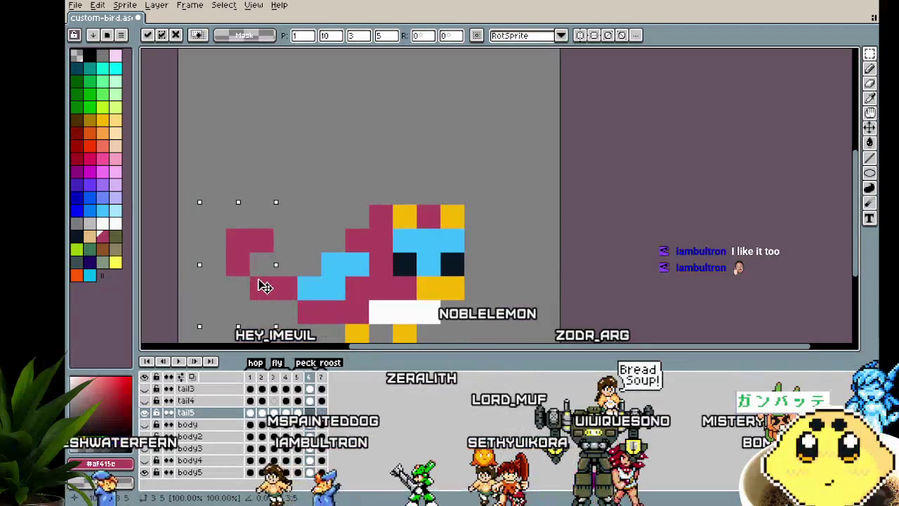
pyautogui.press('Return')
pyautogui.hotkey('ctrl', 'd')
pyautogui.press('Left')
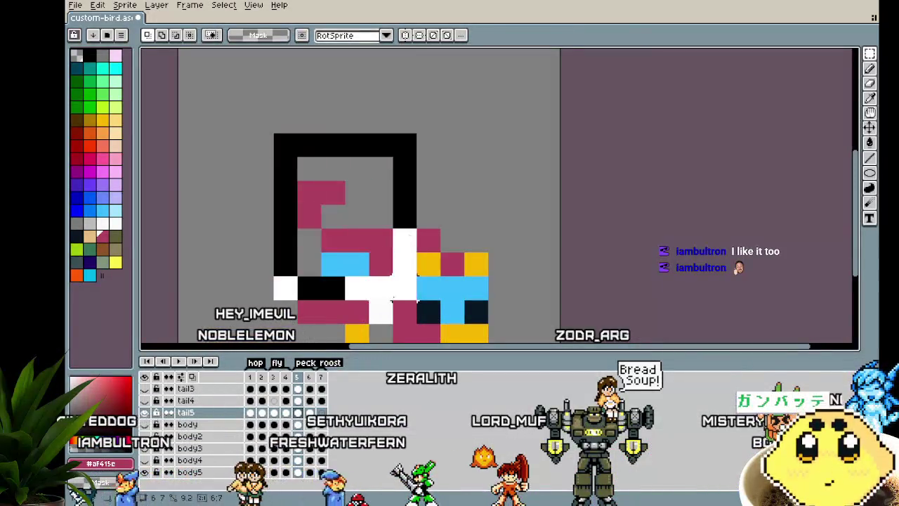
pyautogui.hotkey('ctrl', 'z')
pyautogui.moveTo(315, 255); pyautogui.dragTo(279, 291)
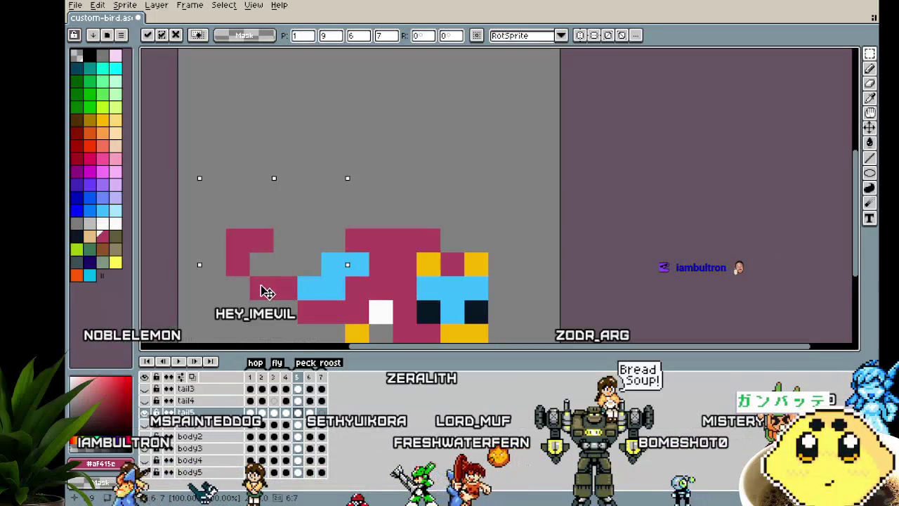
pyautogui.press('Return')
# Step: Play the animation to check, then paste and place the tail in frame 7
pyautogui.press('Return')
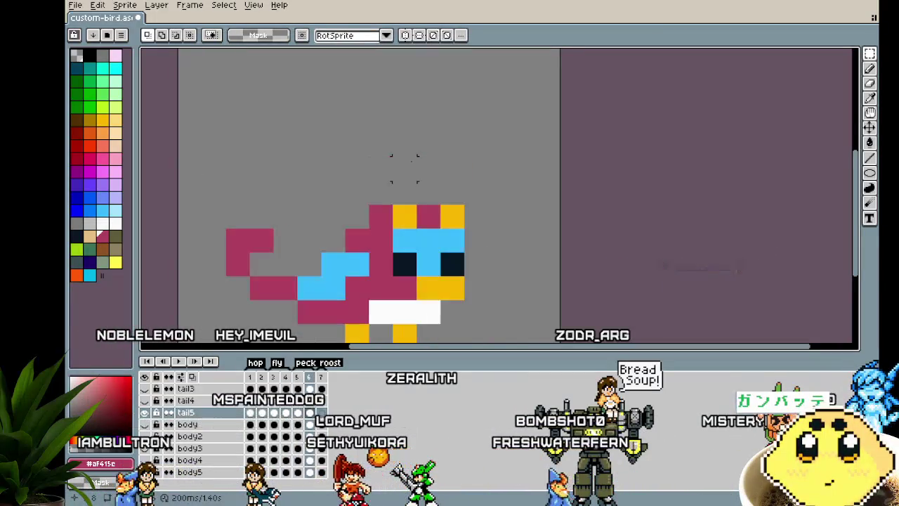
pyautogui.press('Return')
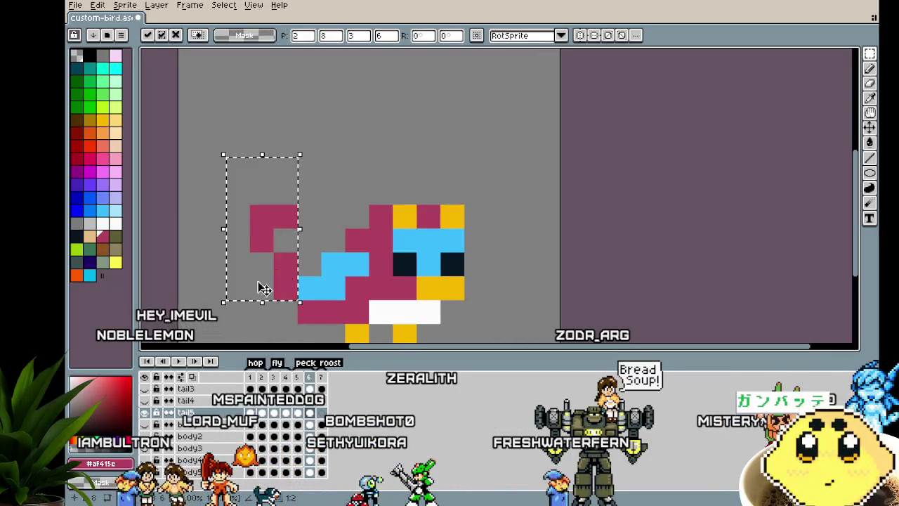
pyautogui.press('Return')
pyautogui.press('Return')
pyautogui.moveTo(490, 211); pyautogui.dragTo(478, 156)
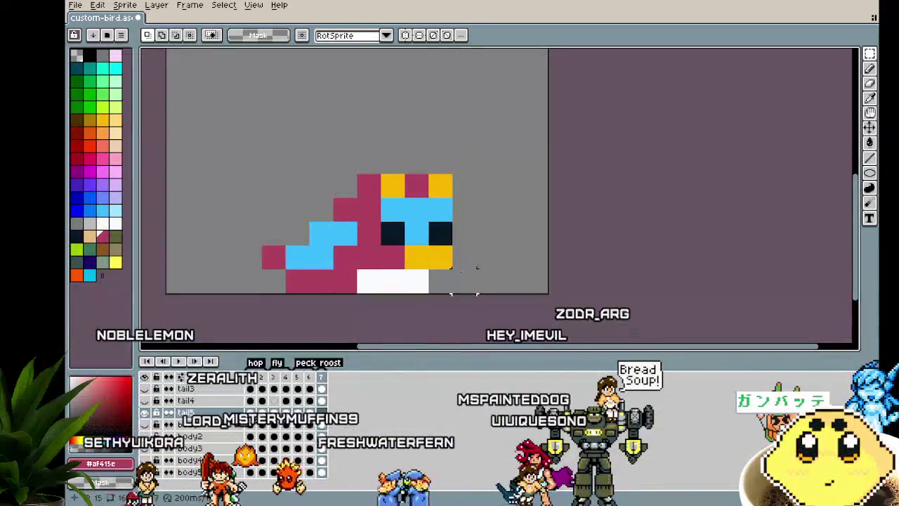
pyautogui.hotkey('ctrl', 'v')
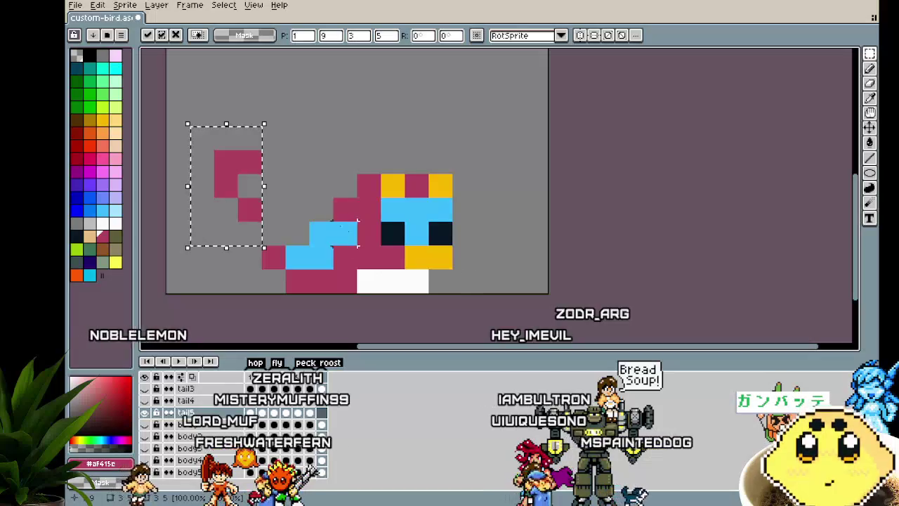
pyautogui.moveTo(241, 198)
pyautogui.mouseDown()
pyautogui.moveTo(260, 241)
pyautogui.moveTo(237, 243)
pyautogui.mouseUp()
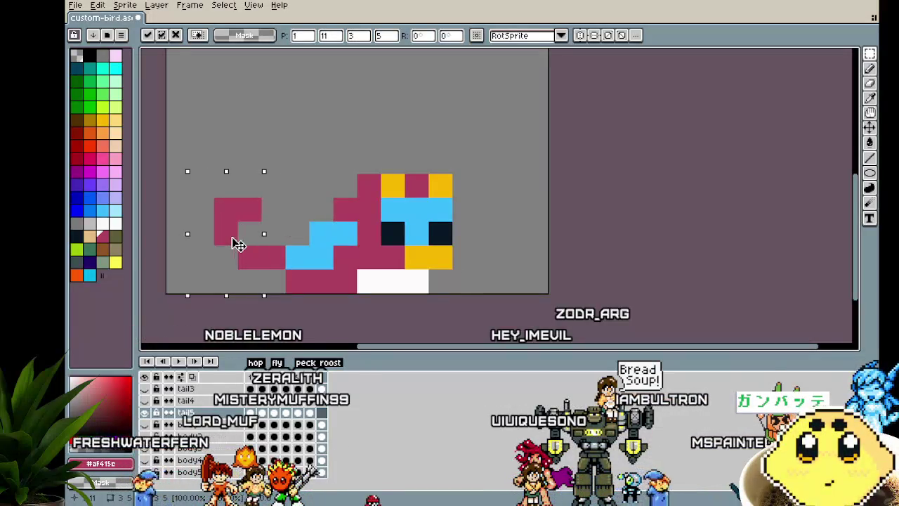
pyautogui.press('Return')
# Step: Step back and forth through the frames to check the tail placement
pyautogui.press('Right')
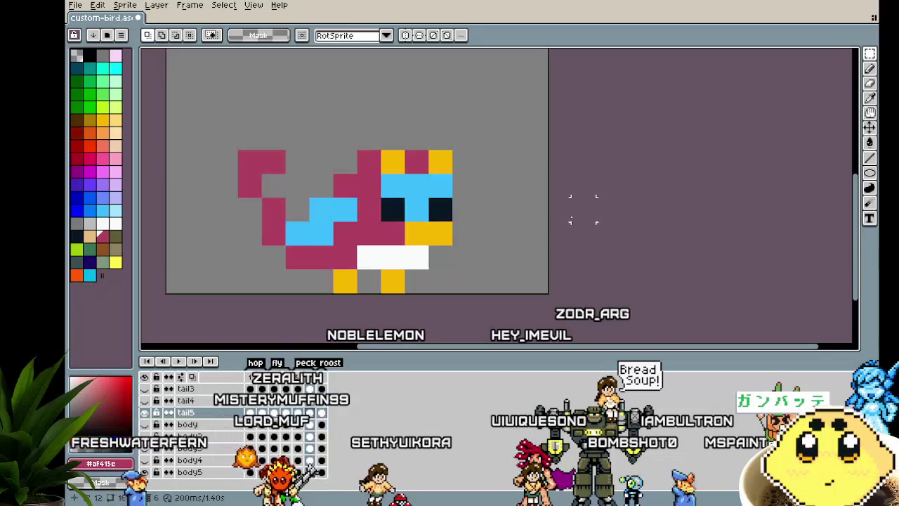
pyautogui.press('Left')
pyautogui.press('Right')
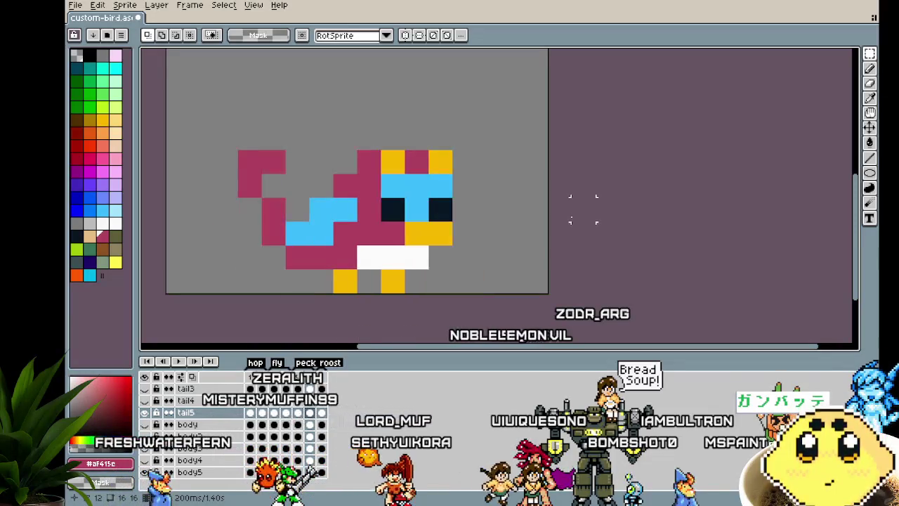
pyautogui.press('Left')
pyautogui.press('Right')
pyautogui.press('Right')
pyautogui.press('Right')
pyautogui.press('Right')
pyautogui.press('Right')
pyautogui.press('Right')
pyautogui.press('Right')
pyautogui.press('Right')
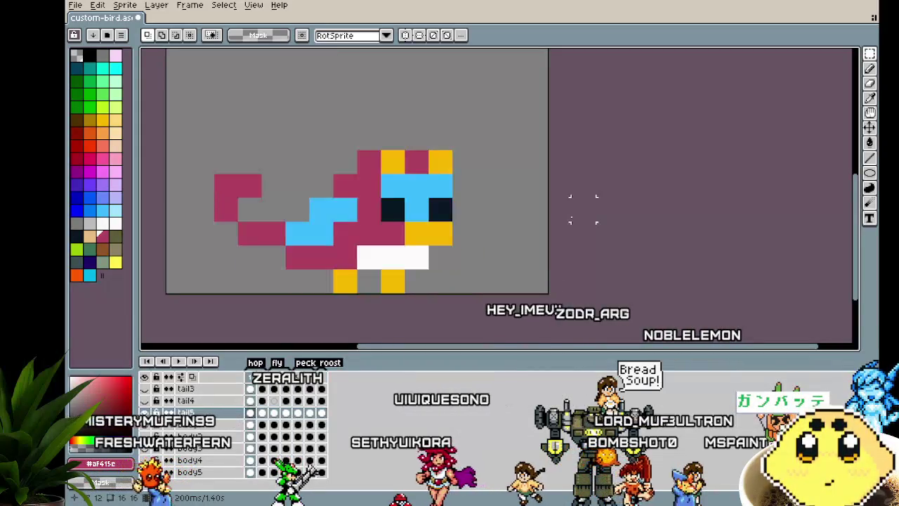
pyautogui.scroll(-1, 552, 234)
pyautogui.scroll(-2, 553, 235)
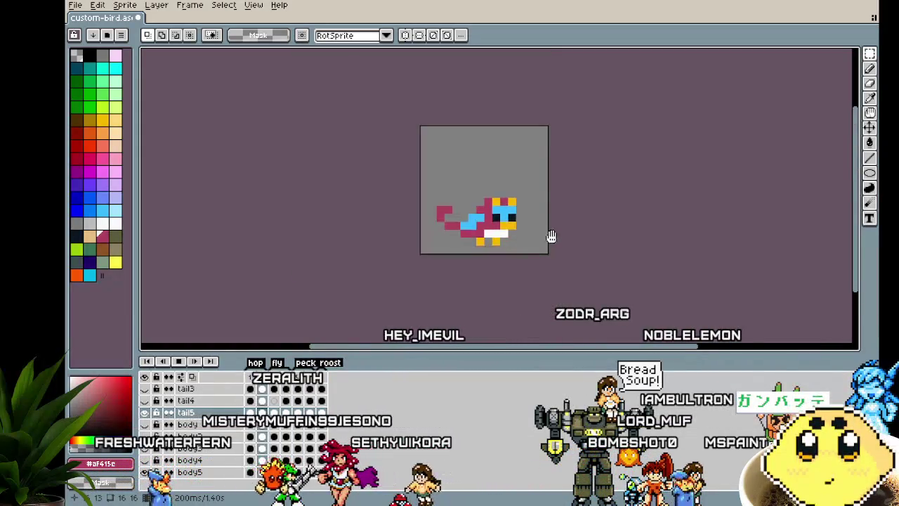
# Step: Play the bird animation, stop on frame 6, then go to frame 7
pyautogui.moveTo(552, 235); pyautogui.dragTo(455, 267)
pyautogui.press('Return')
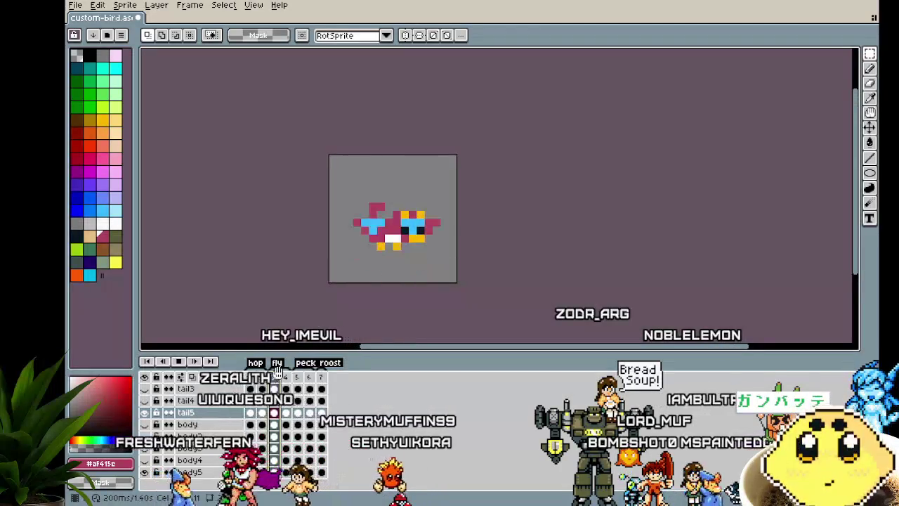
pyautogui.click(309, 380)
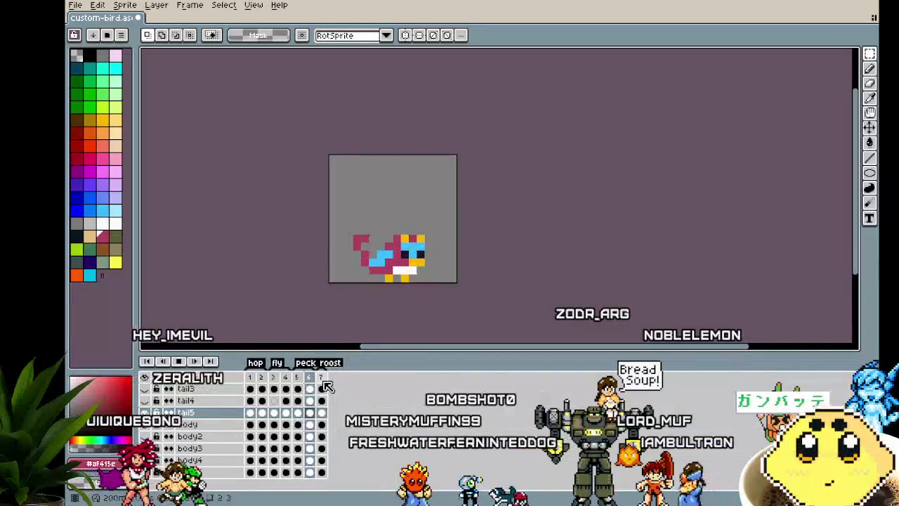
pyautogui.click(322, 378)
# Step: Zoom in and centre the long-tailed bird on the canvas
pyautogui.moveTo(297, 263); pyautogui.dragTo(207, 264)
pyautogui.scroll(1, 276, 263)
pyautogui.scroll(1, 263, 266)
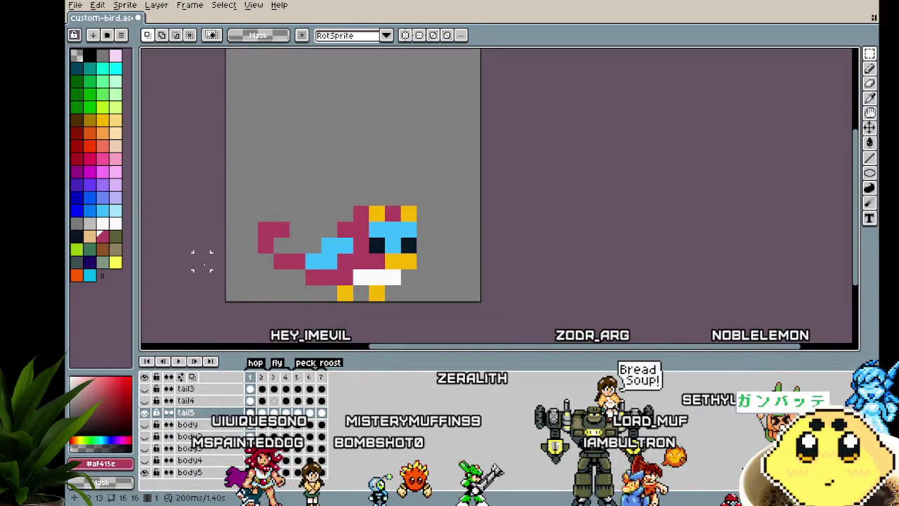
pyautogui.moveTo(205, 264); pyautogui.dragTo(225, 266)
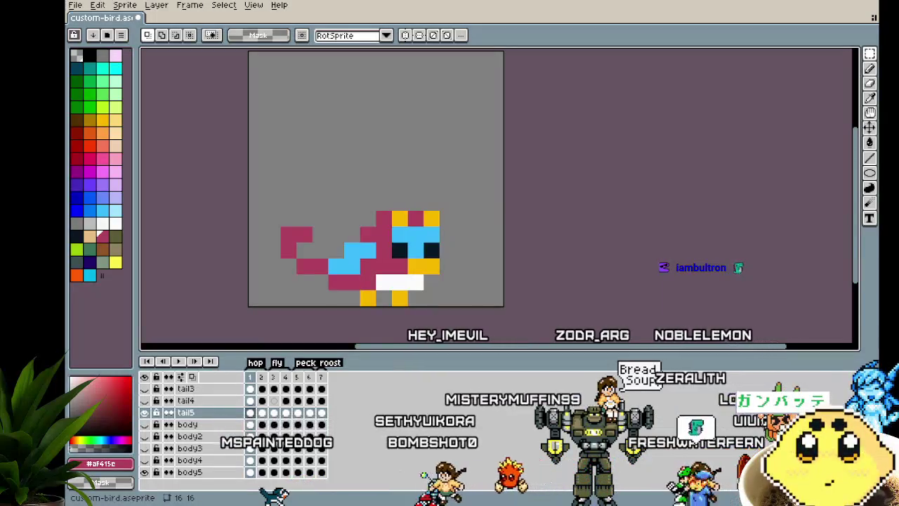
# Step: Turn off the tail5, body5, wing4 and crest3 eye icons, leaving frame 1 blank
pyautogui.moveTo(272, 264); pyautogui.dragTo(232, 247)
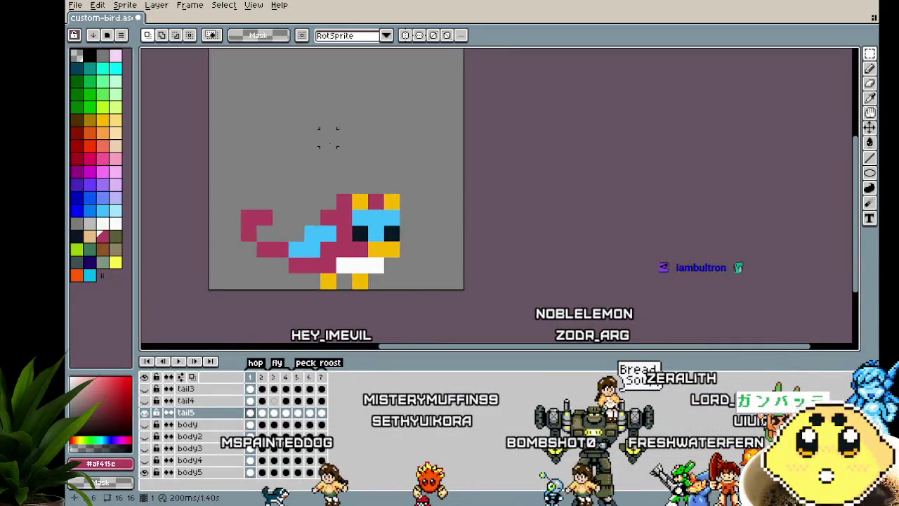
pyautogui.click(144, 413)
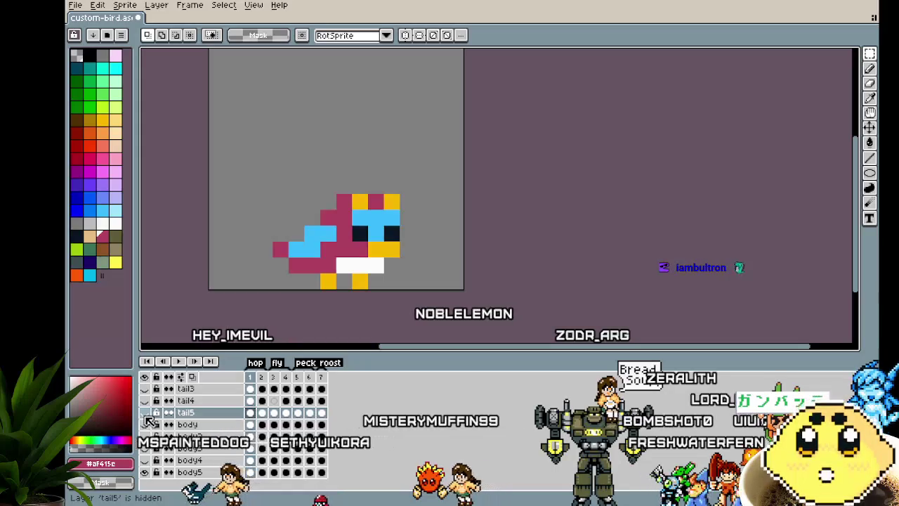
pyautogui.click(145, 473)
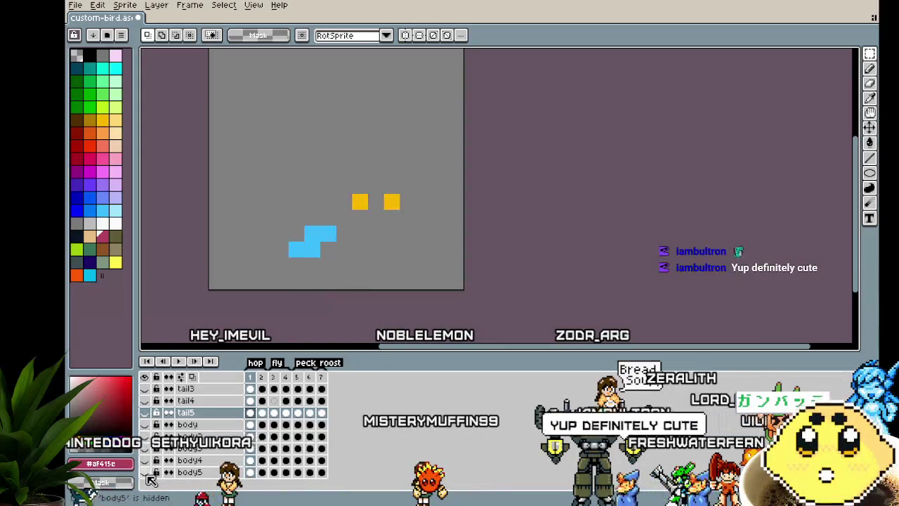
pyautogui.scroll(1, 151, 457)
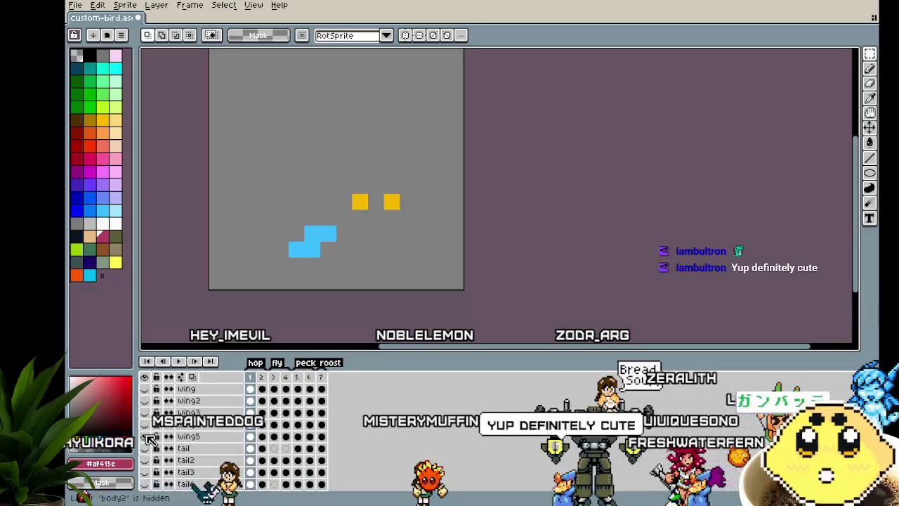
pyautogui.scroll(1, 144, 454)
pyautogui.click(144, 448)
pyautogui.scroll(2, 144, 448)
pyautogui.click(145, 460)
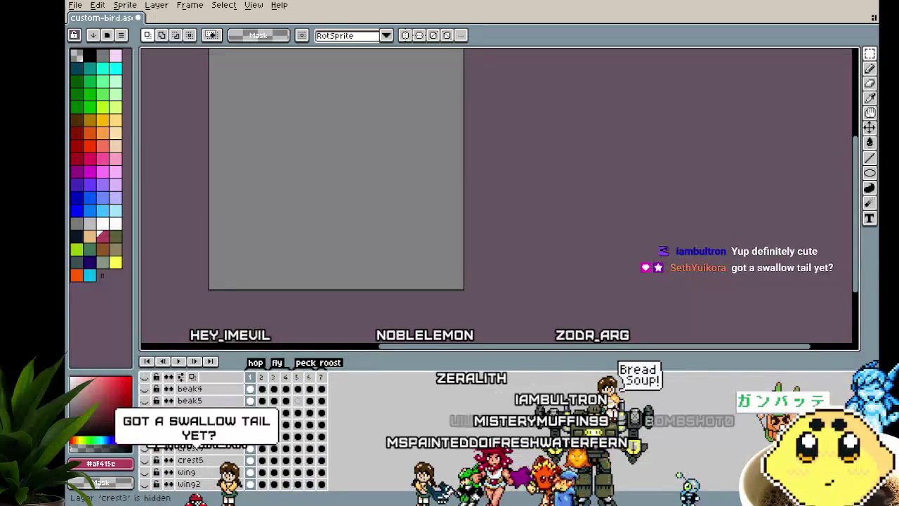
pyautogui.scroll(-5, 140, 460)
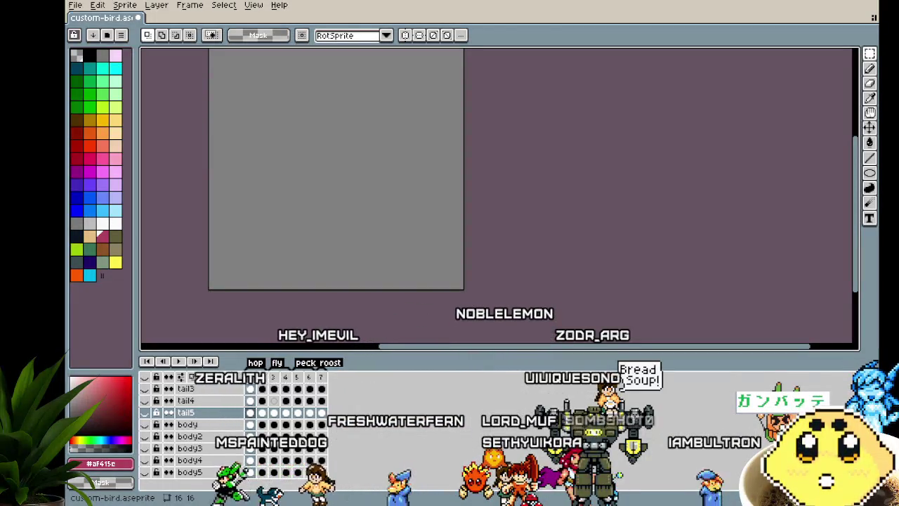
pyautogui.moveTo(243, 283); pyautogui.dragTo(297, 311)
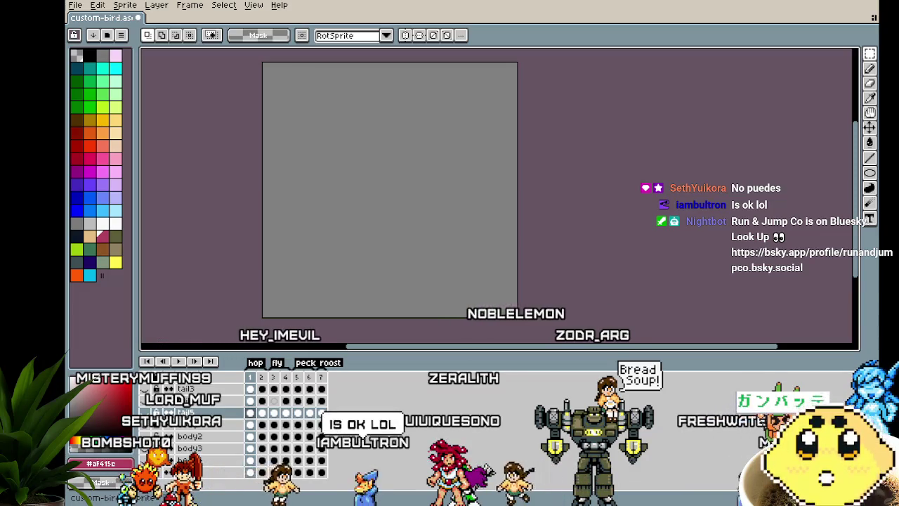
# Step: Save the sprite to custom-bird.aseprite with Ctrl+S
pyautogui.hscroll(2, 288, 321)
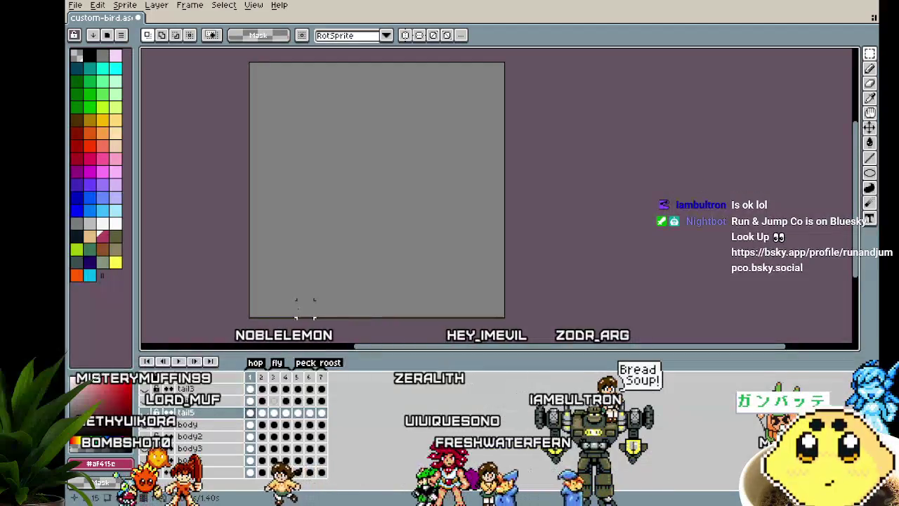
pyautogui.moveTo(301, 304); pyautogui.dragTo(334, 295)
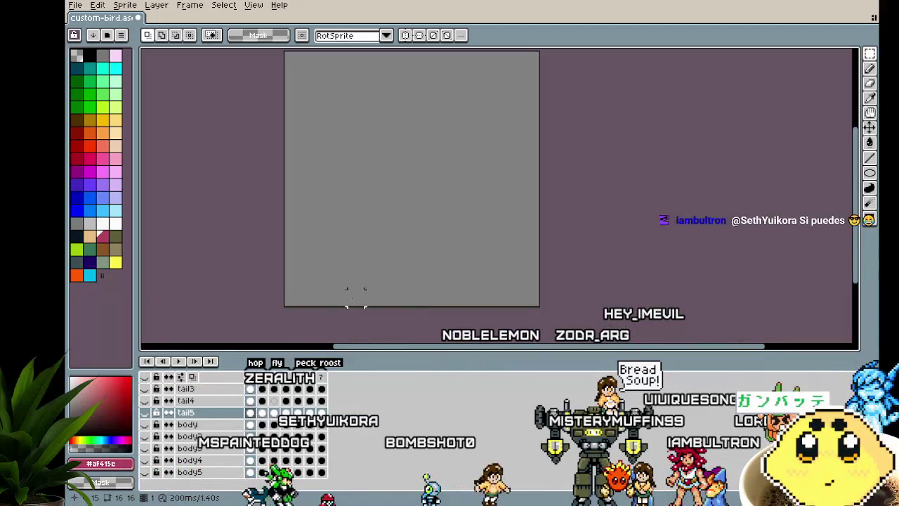
pyautogui.moveTo(405, 286); pyautogui.dragTo(356, 299)
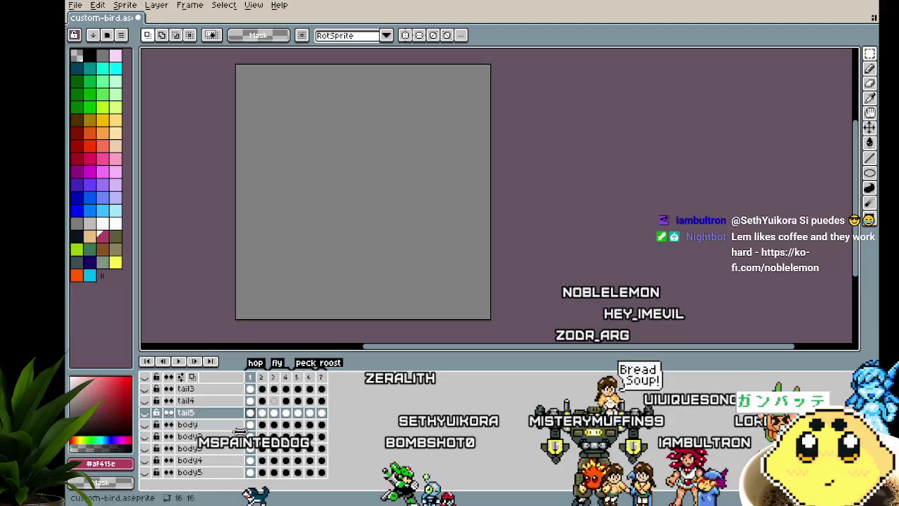
pyautogui.scroll(1, 240, 430)
pyautogui.scroll(-1, 241, 448)
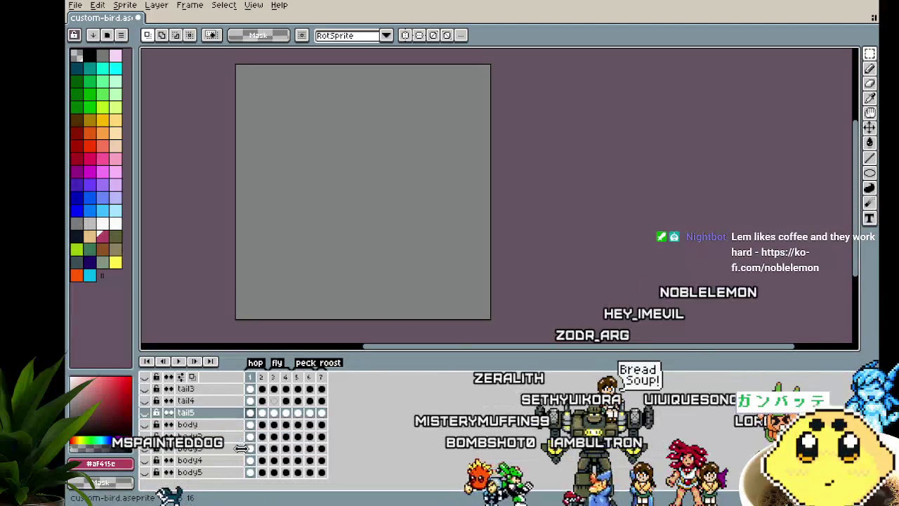
pyautogui.hotkey('ctrl', 's')
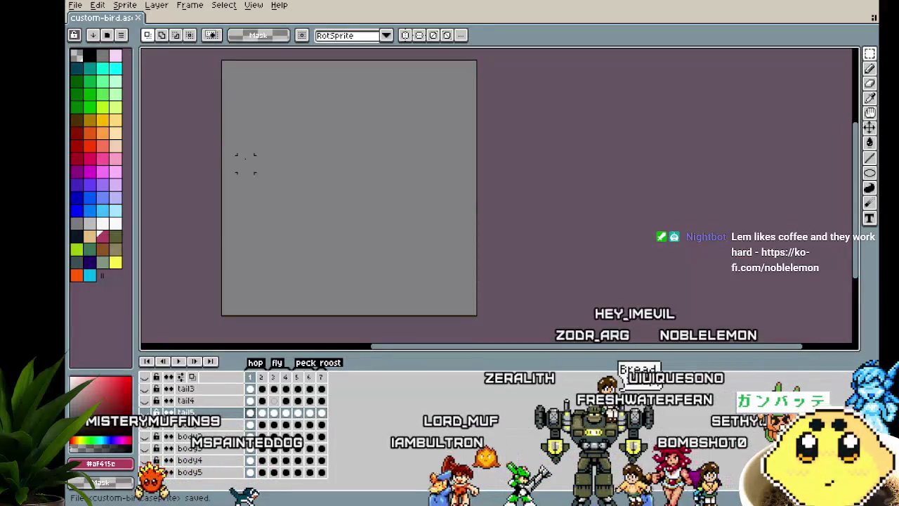
pyautogui.moveTo(241, 161); pyautogui.dragTo(283, 166)
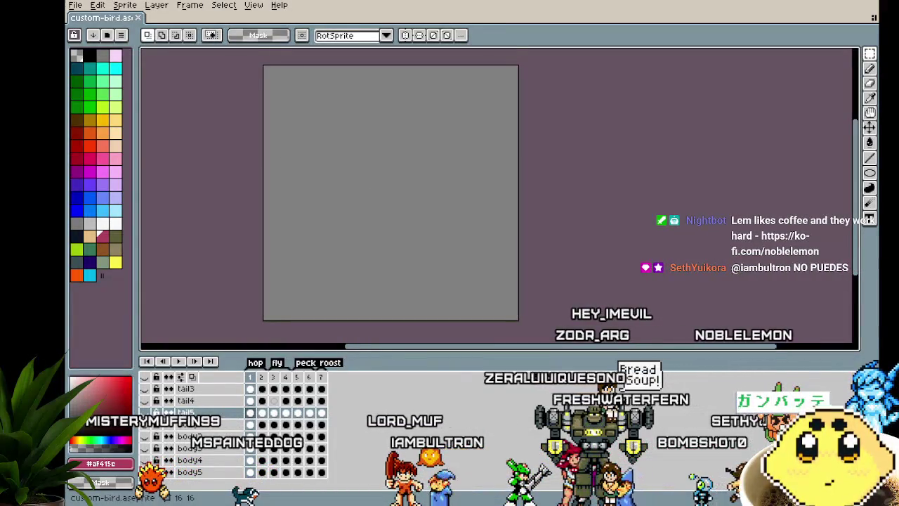
pyautogui.moveTo(442, 231); pyautogui.dragTo(412, 231)
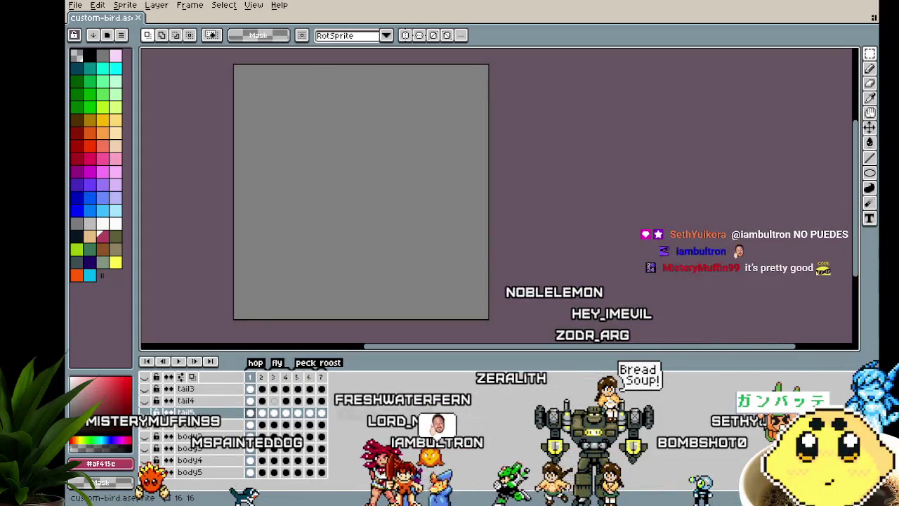
# Step: Make body2 the active layer and step through frames 5 and 7 back to frame 1
pyautogui.moveTo(342, 311); pyautogui.dragTo(369, 312)
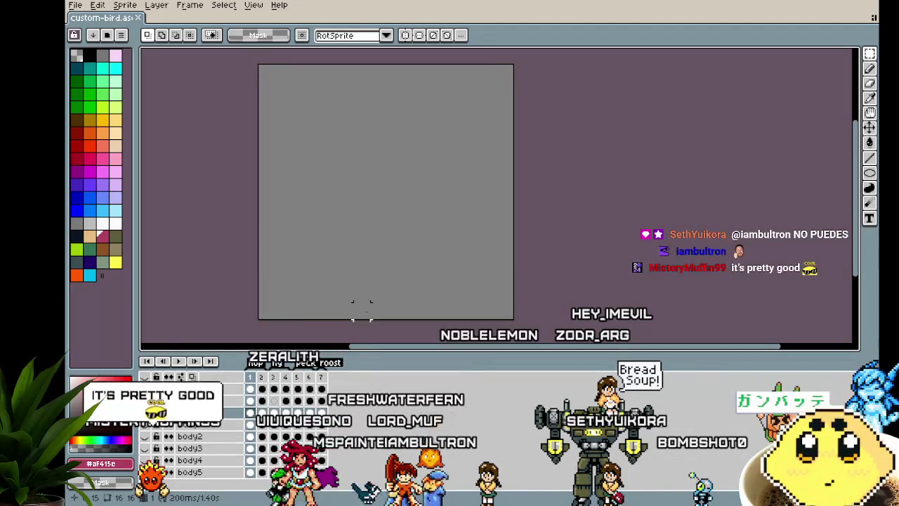
pyautogui.moveTo(361, 307); pyautogui.dragTo(334, 316)
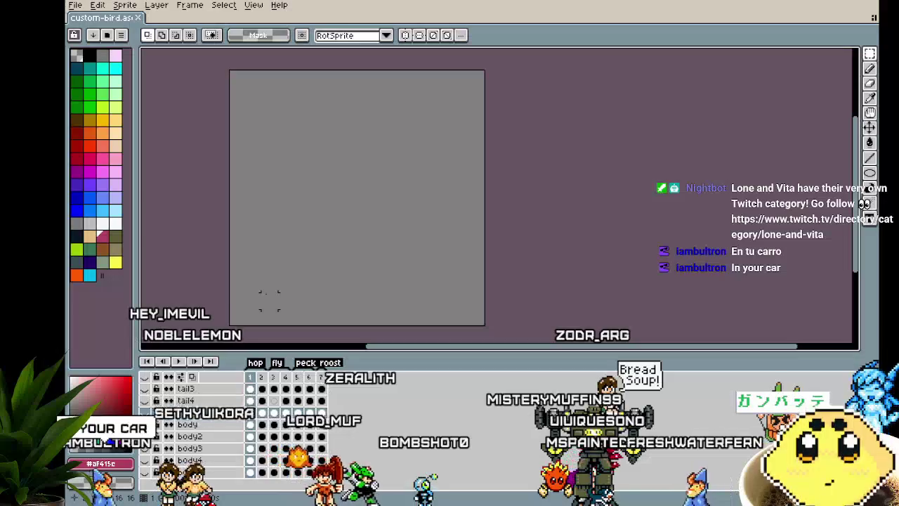
pyautogui.press('Down')
pyautogui.press('Down')
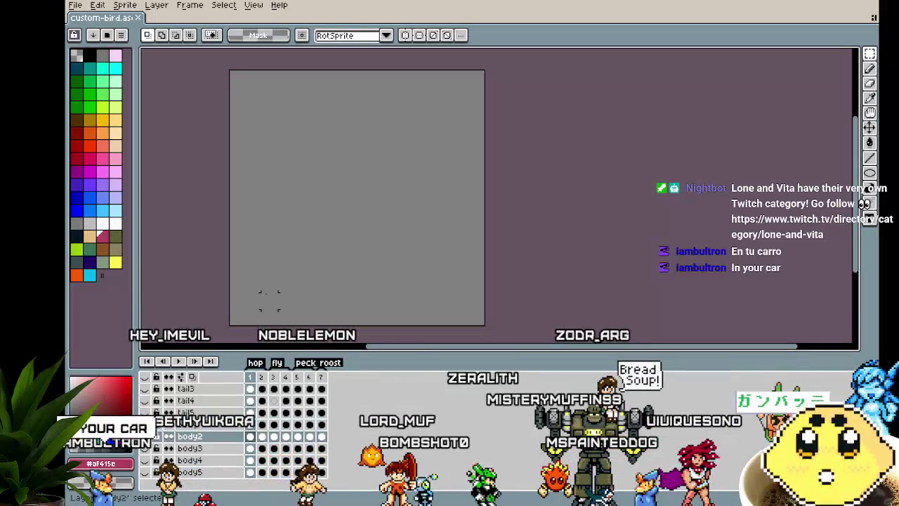
pyautogui.press('Right')
pyautogui.press('Right')
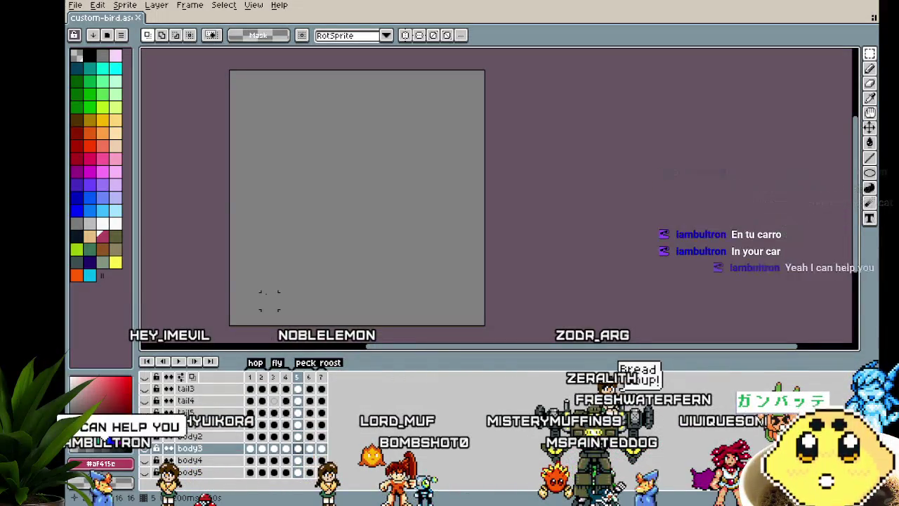
pyautogui.press('Right')
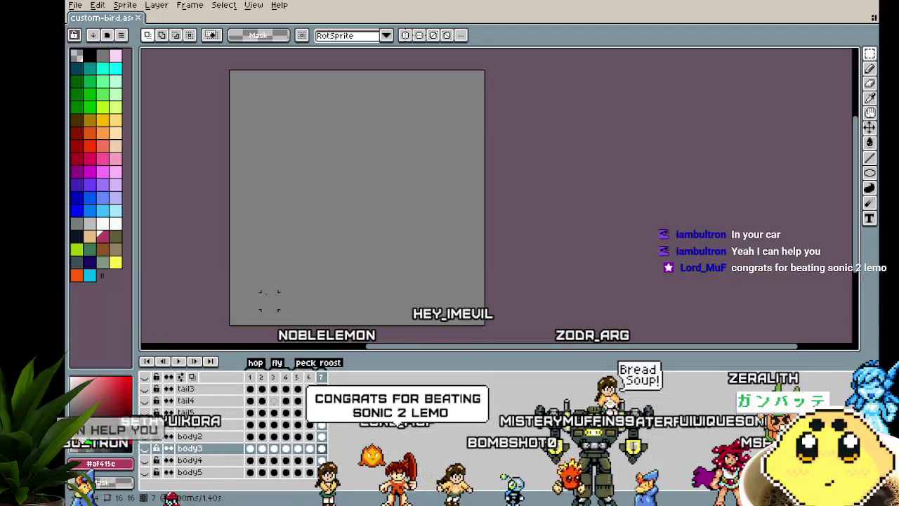
pyautogui.press('Right')
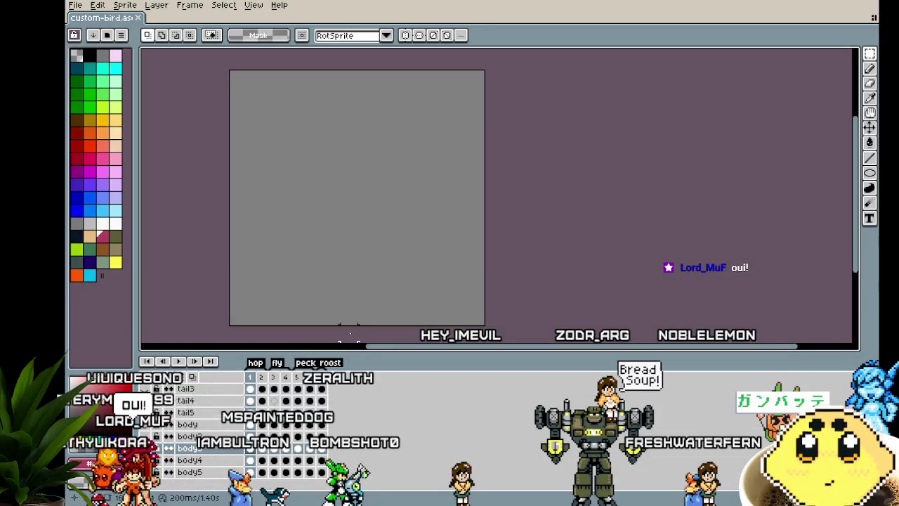
pyautogui.moveTo(350, 334); pyautogui.dragTo(382, 329)
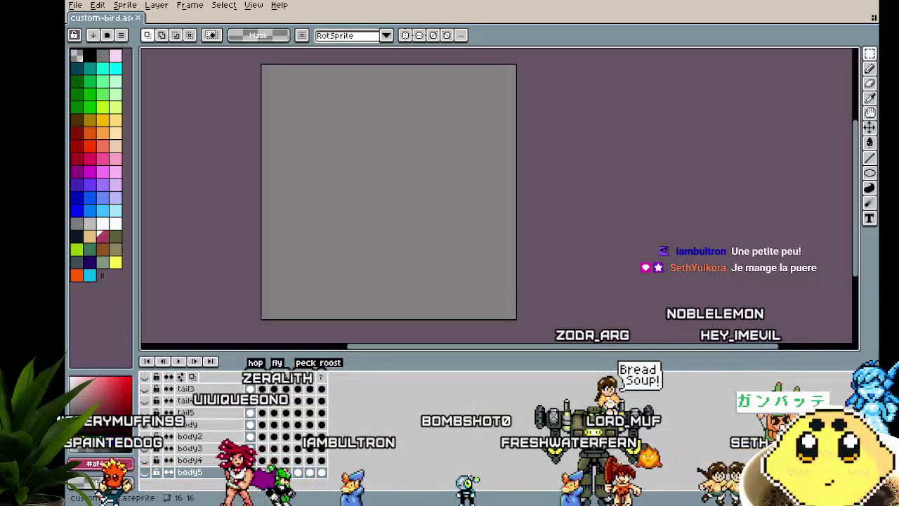
pyautogui.moveTo(319, 295); pyautogui.dragTo(338, 293)
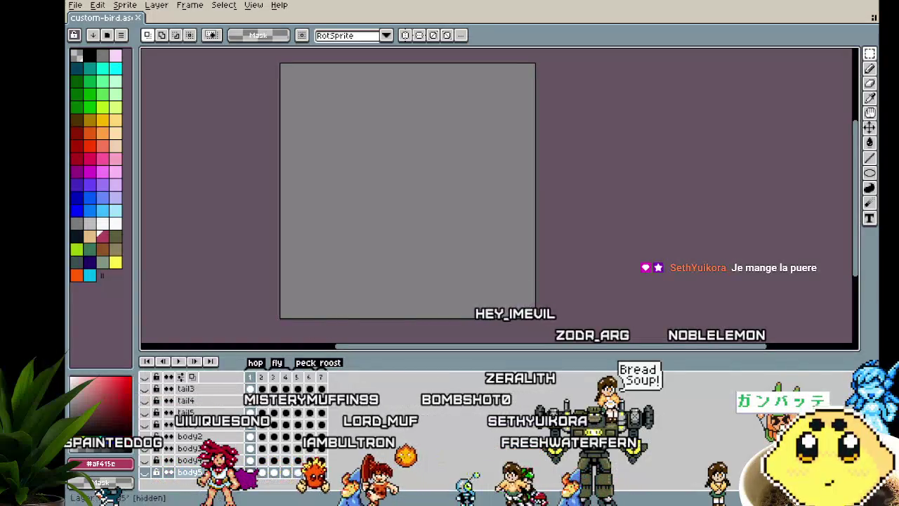
# Step: Scroll through the layer list and toggle the body5 layer's visibility
pyautogui.scroll(3, 160, 458)
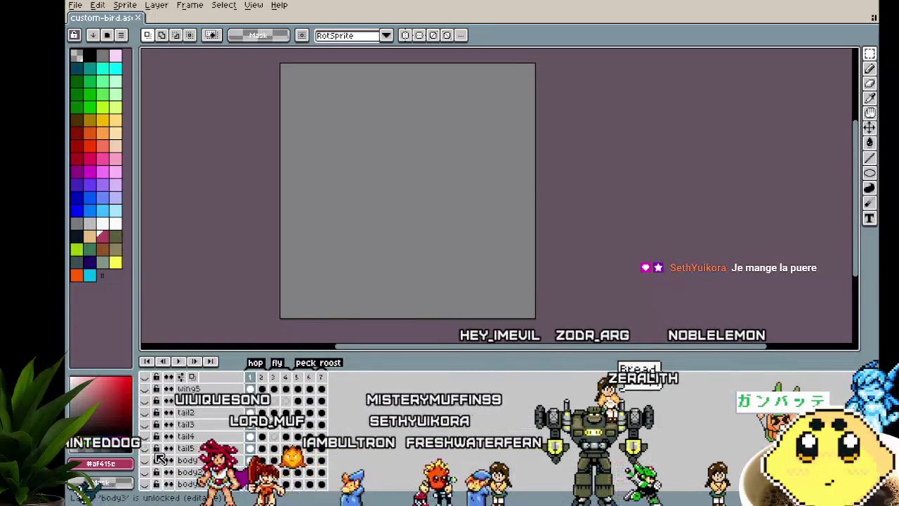
pyautogui.scroll(4, 160, 458)
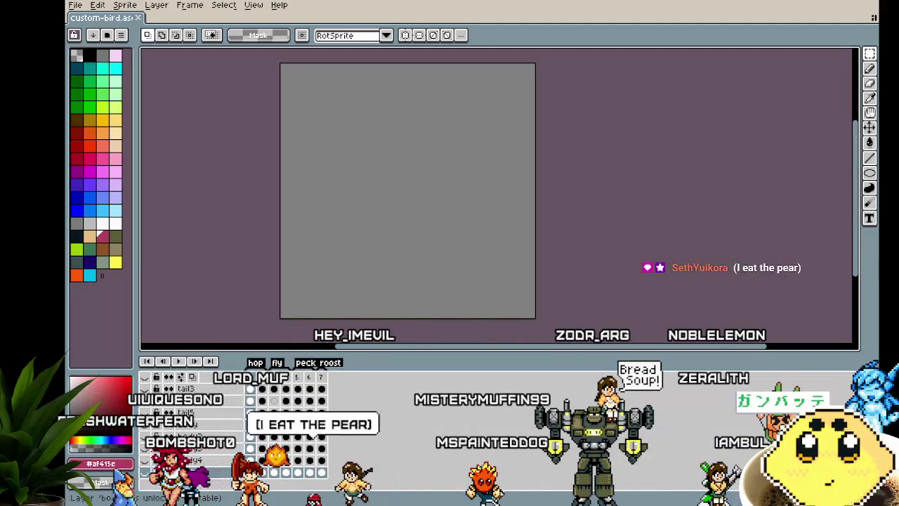
pyautogui.scroll(2, 160, 436)
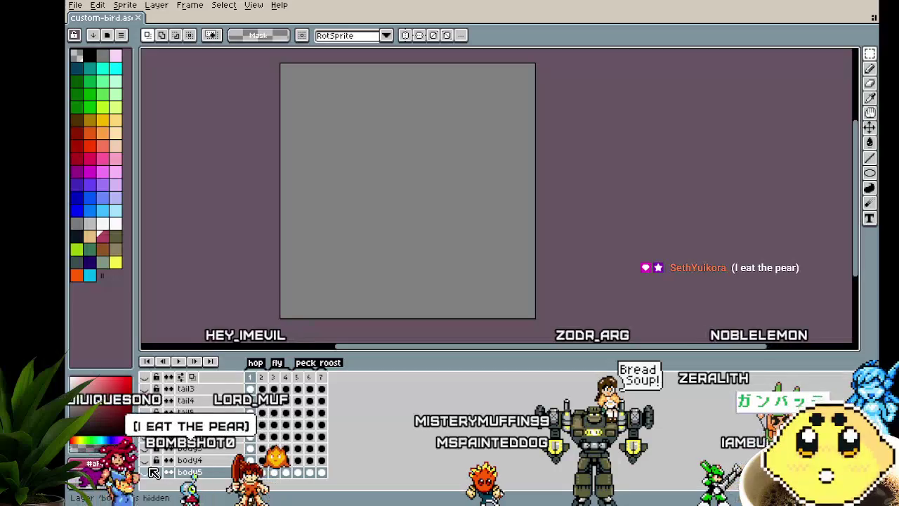
pyautogui.scroll(3, 153, 472)
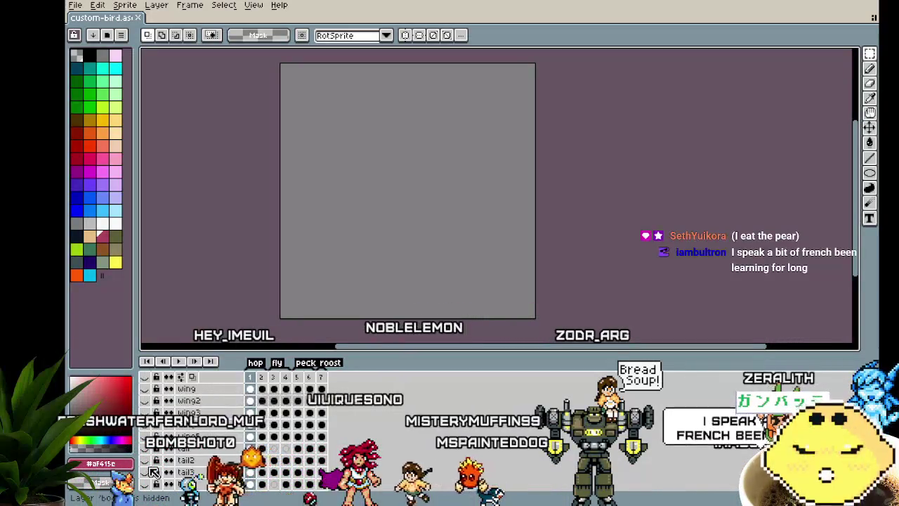
pyautogui.scroll(-5, 153, 472)
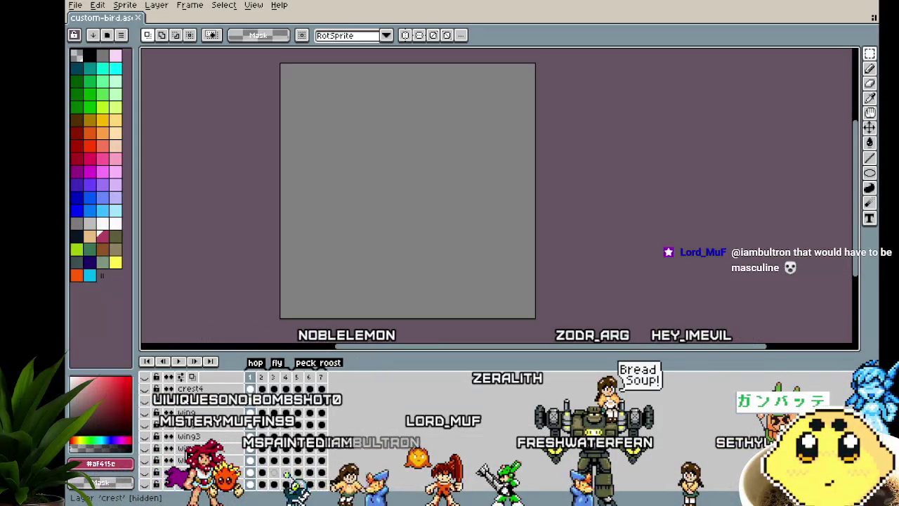
pyautogui.scroll(-1, 158, 480)
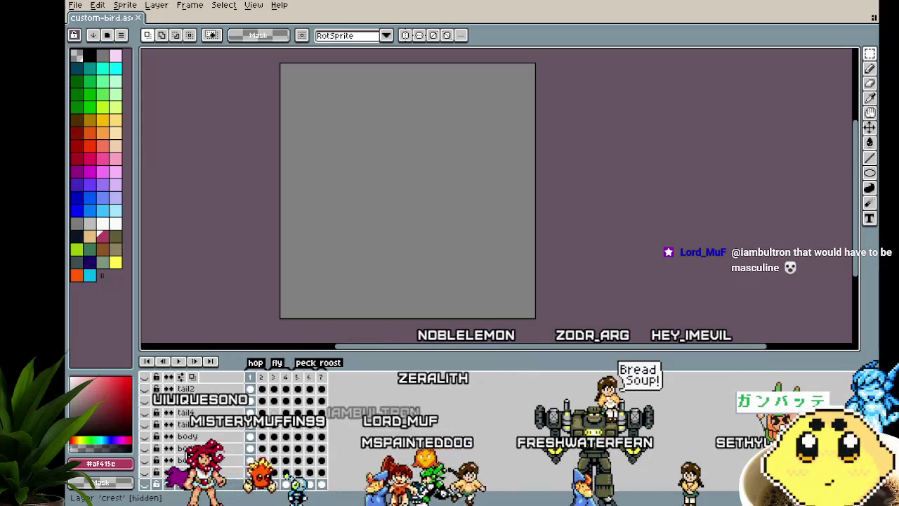
pyautogui.click(154, 477)
# Step: Add a new empty layer and drag it to the bottom of the layer list
pyautogui.rightClick(188, 472)
pyautogui.moveTo(210, 426)
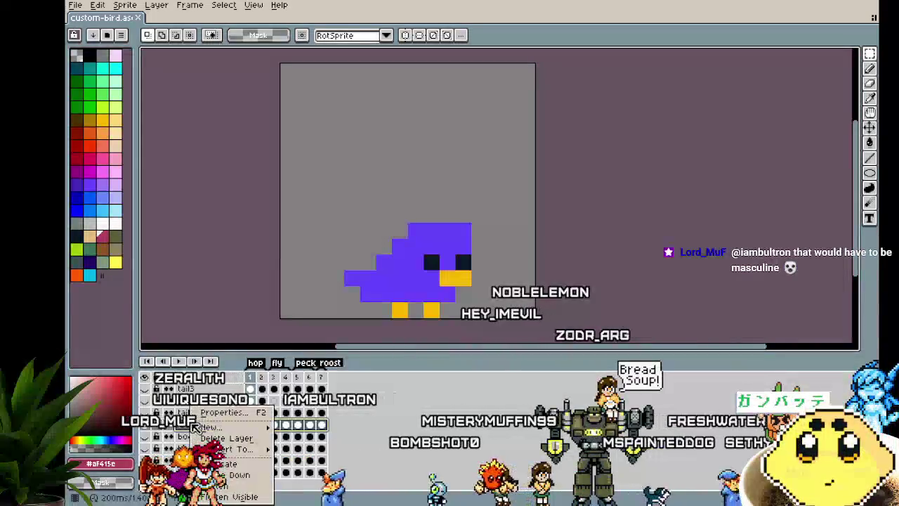
pyautogui.click(306, 427)
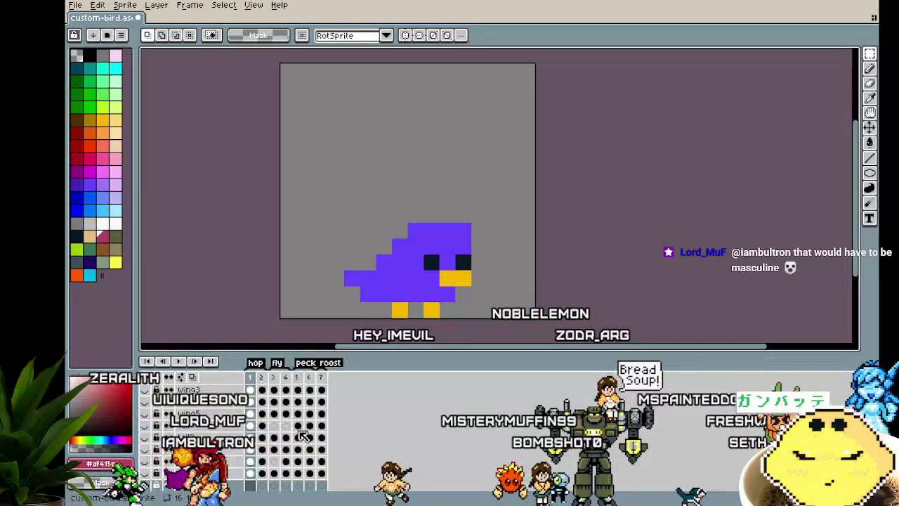
pyautogui.moveTo(210, 418)
pyautogui.mouseDown()
pyautogui.moveTo(220, 497)
pyautogui.moveTo(200, 485)
pyautogui.mouseUp()
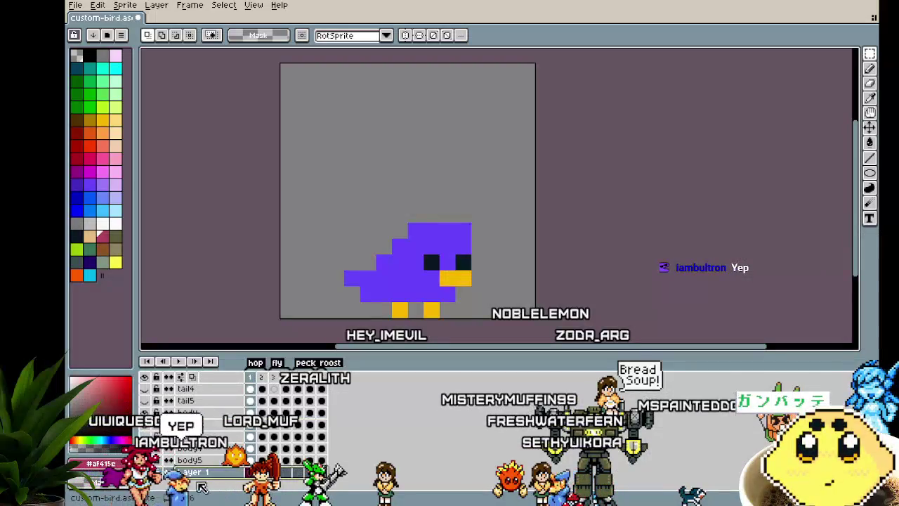
pyautogui.scroll(1, 331, 285)
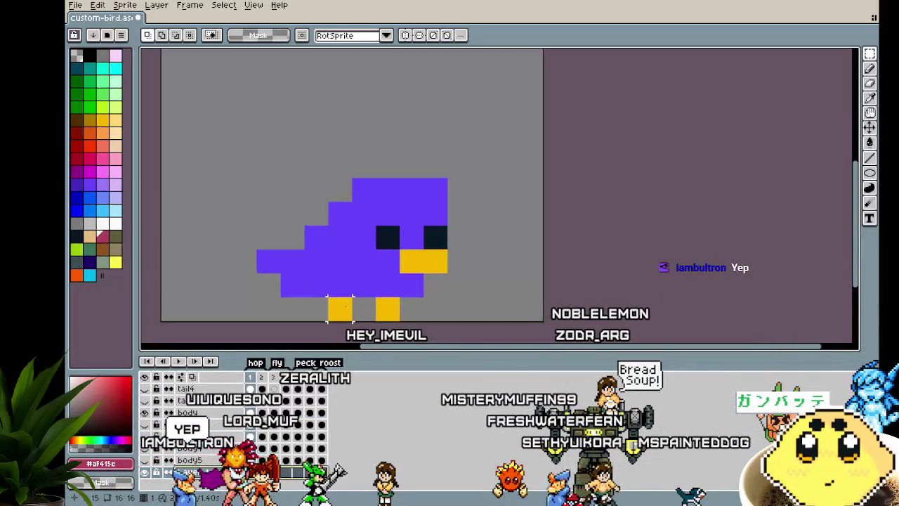
# Step: Ready the Pencil with light blue, hide the body layer, and delete the extra layer
pyautogui.press('b')
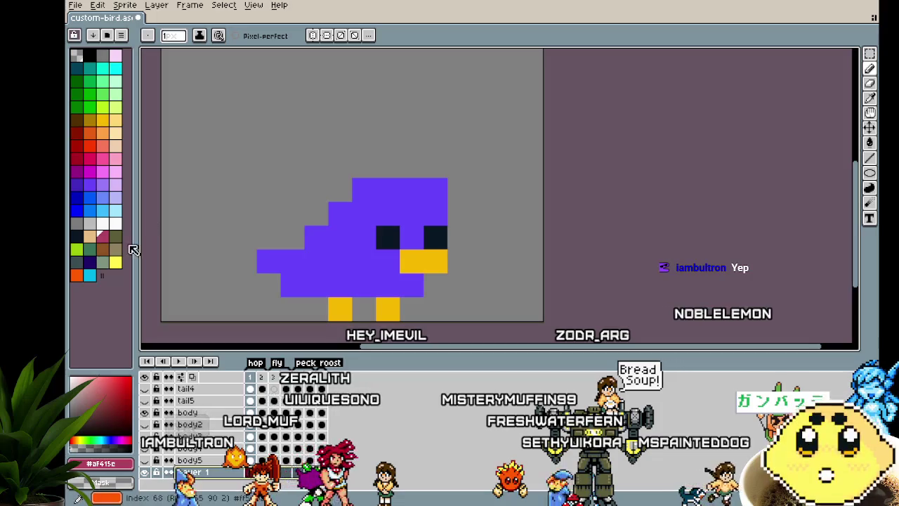
pyautogui.click(104, 212)
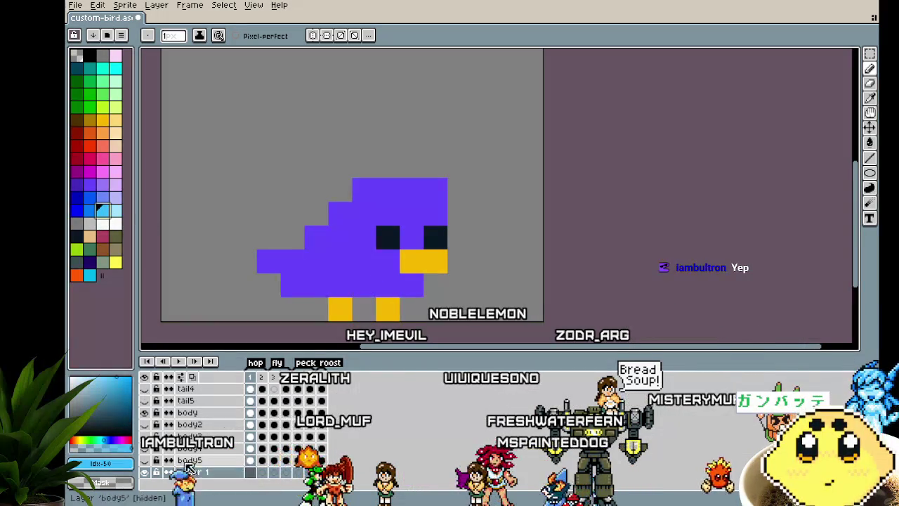
pyautogui.click(145, 413)
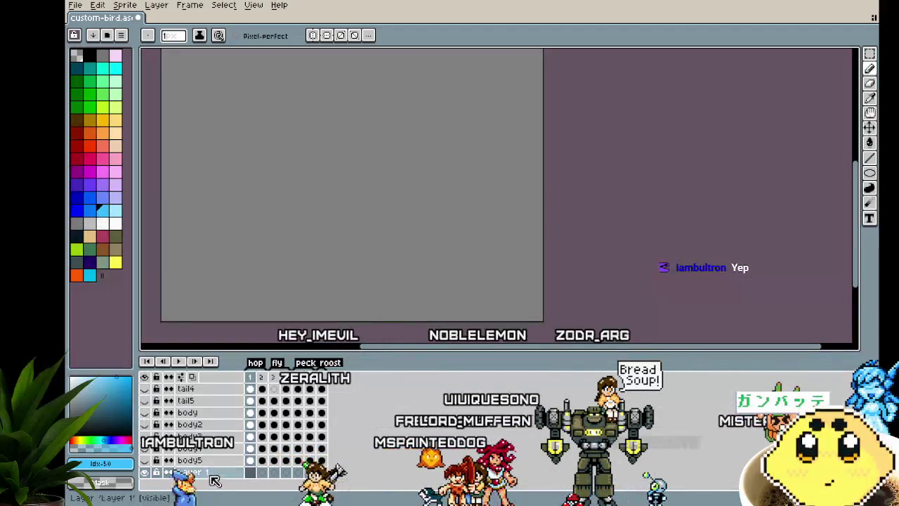
pyautogui.press('Delete')
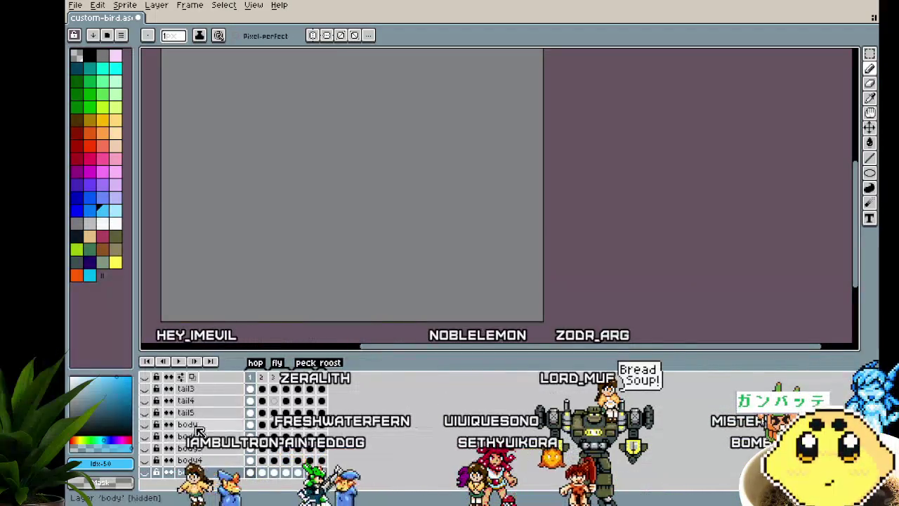
# Step: Duplicate the body layer, move the copy to the bottom as 'body5', and show it
pyautogui.rightClick(194, 408)
pyautogui.click(220, 465)
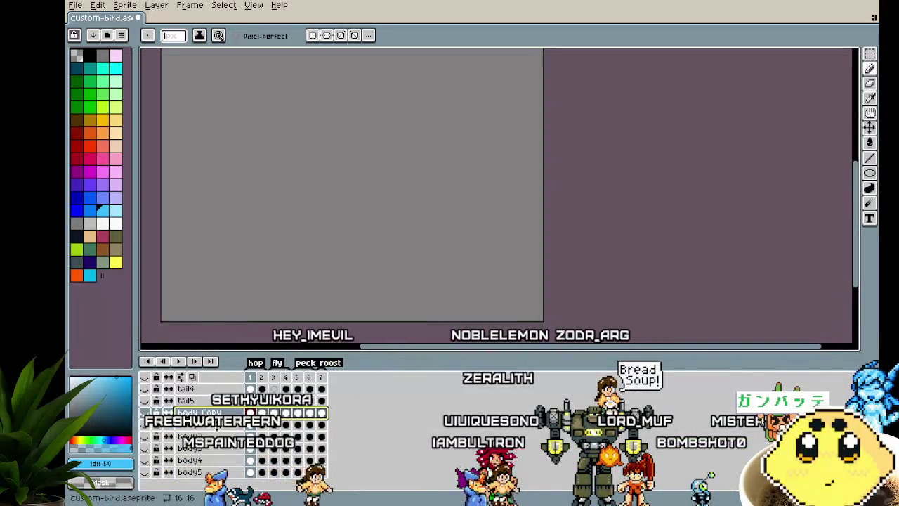
pyautogui.moveTo(197, 413); pyautogui.dragTo(204, 472)
pyautogui.doubleClick(203, 472)
pyautogui.write('body')
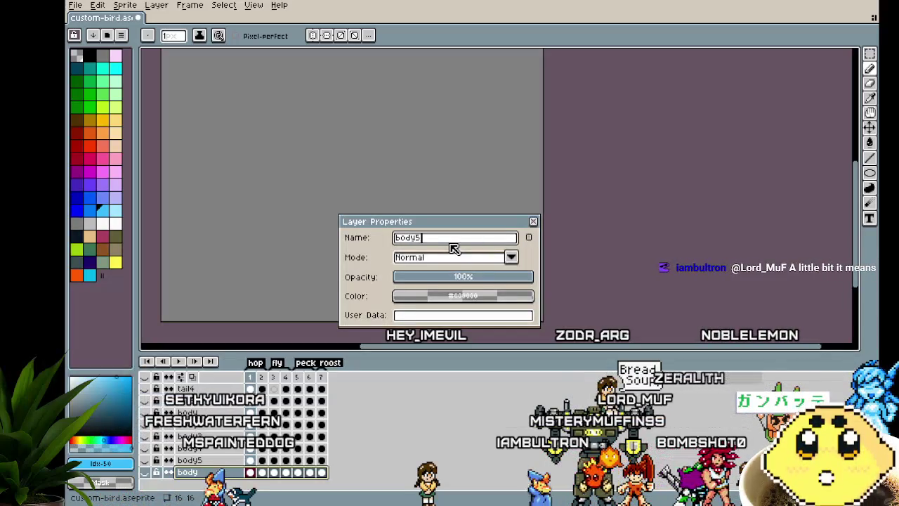
pyautogui.write('5')
pyautogui.press('Return')
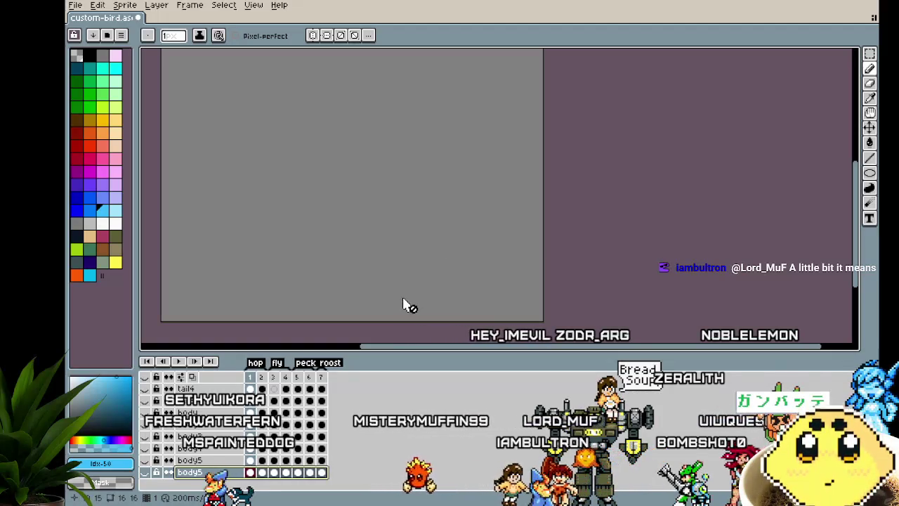
pyautogui.click(146, 474)
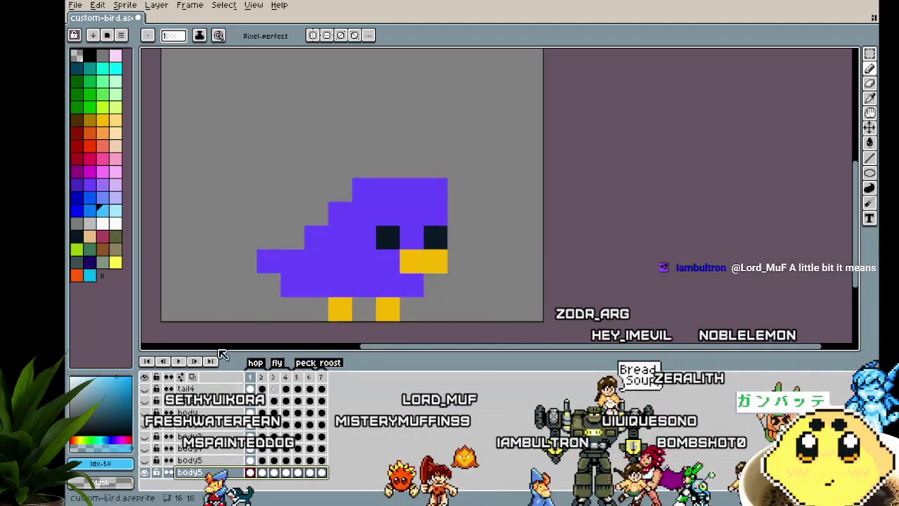
# Step: Paint light-blue pixels on and above the bird's eye
pyautogui.click(367, 238)
pyautogui.click(370, 215)
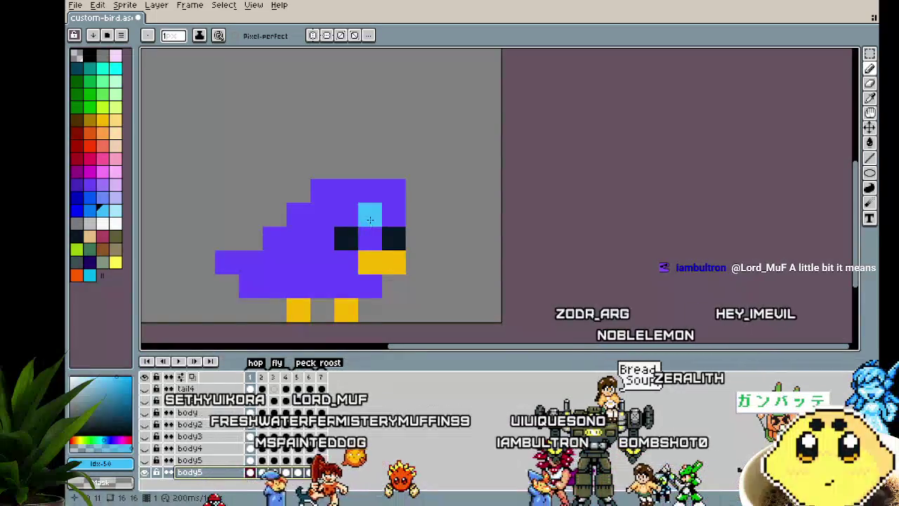
pyautogui.scroll(-1, 162, 323)
pyautogui.scroll(-1, 162, 323)
pyautogui.scroll(1, 163, 323)
pyautogui.moveTo(163, 323); pyautogui.dragTo(186, 309)
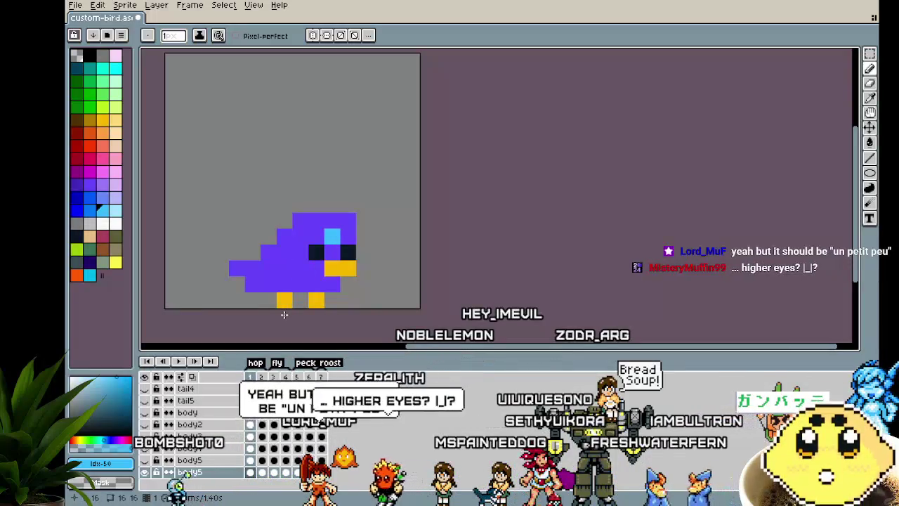
pyautogui.scroll(-1, 284, 314)
pyautogui.moveTo(283, 314); pyautogui.dragTo(248, 300)
pyautogui.scroll(1, 248, 300)
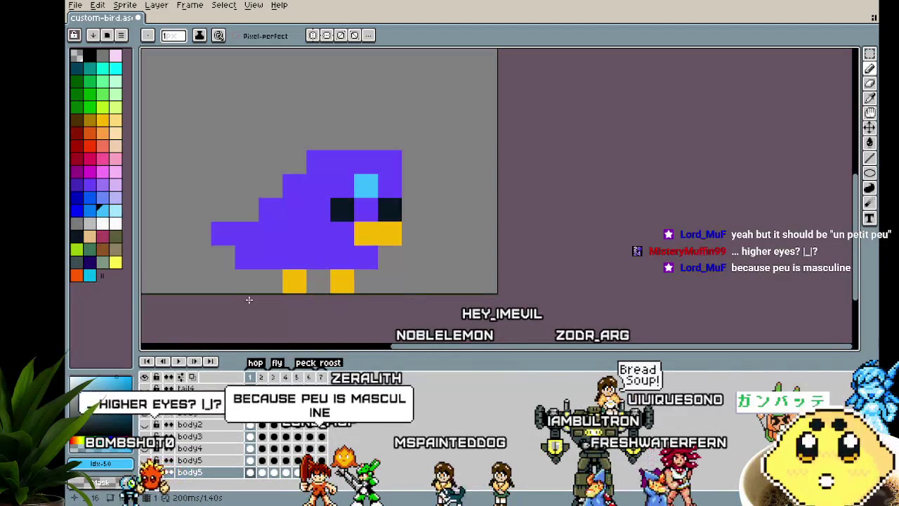
# Step: Add light-blue pixels on top of the head, left of the eye and beside the left foot
pyautogui.click(324, 139)
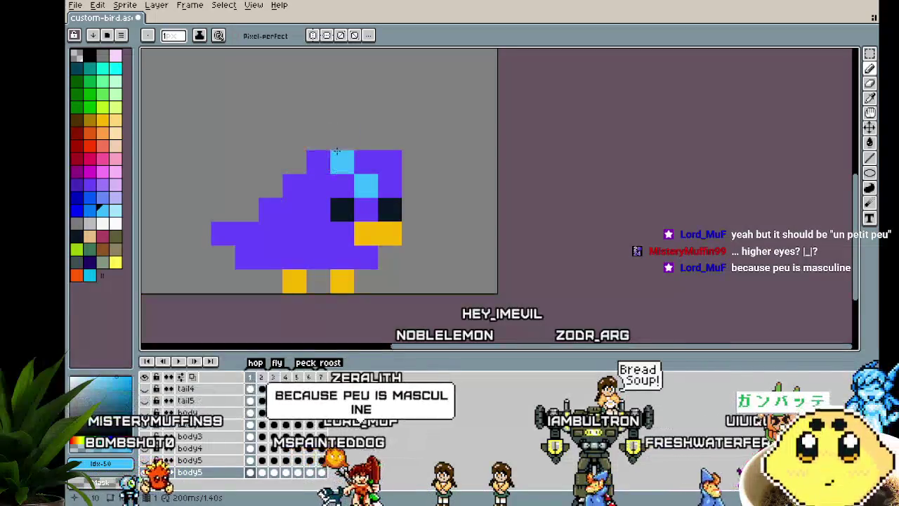
pyautogui.scroll(-2, 254, 307)
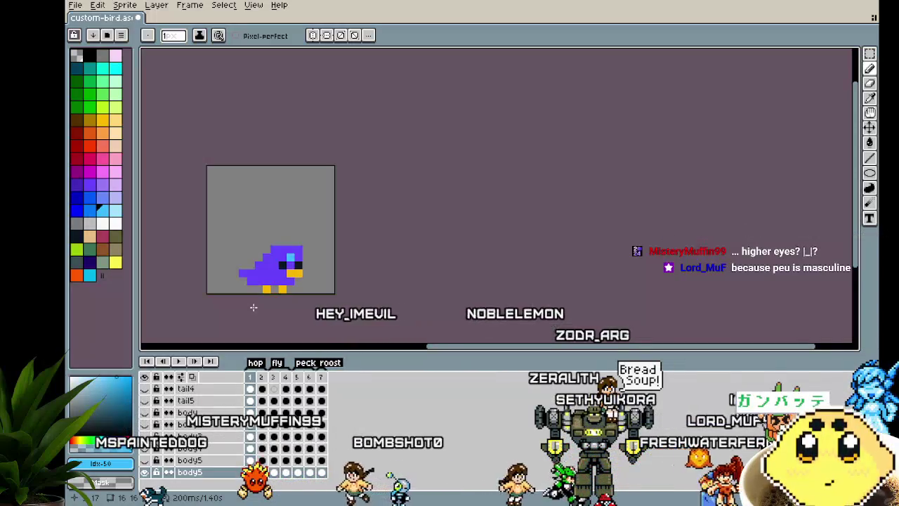
pyautogui.scroll(1, 253, 307)
pyautogui.scroll(1, 254, 307)
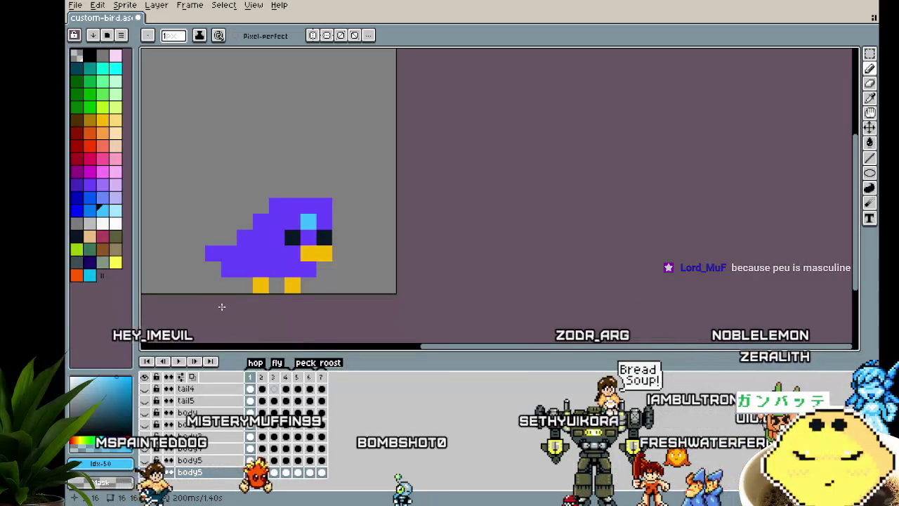
pyautogui.click(280, 244)
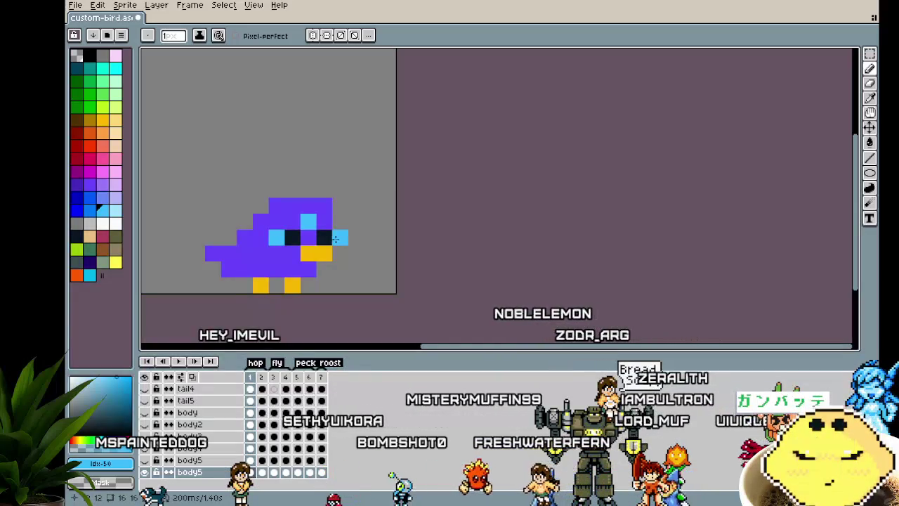
pyautogui.click(246, 287)
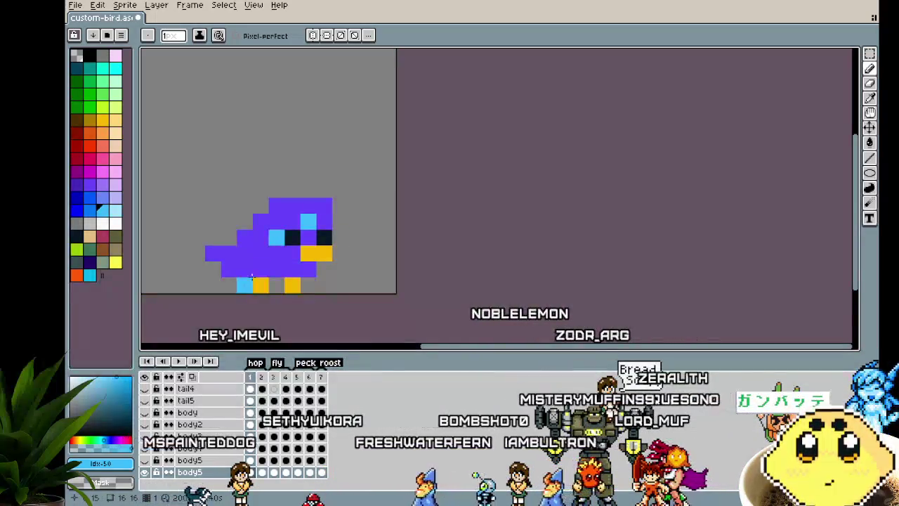
# Step: Sample the bird's purple and repaint the stray head pixel purple
pyautogui.keyDown('alt'); pyautogui.click(286, 205); pyautogui.keyUp('alt')
pyautogui.click(303, 218)
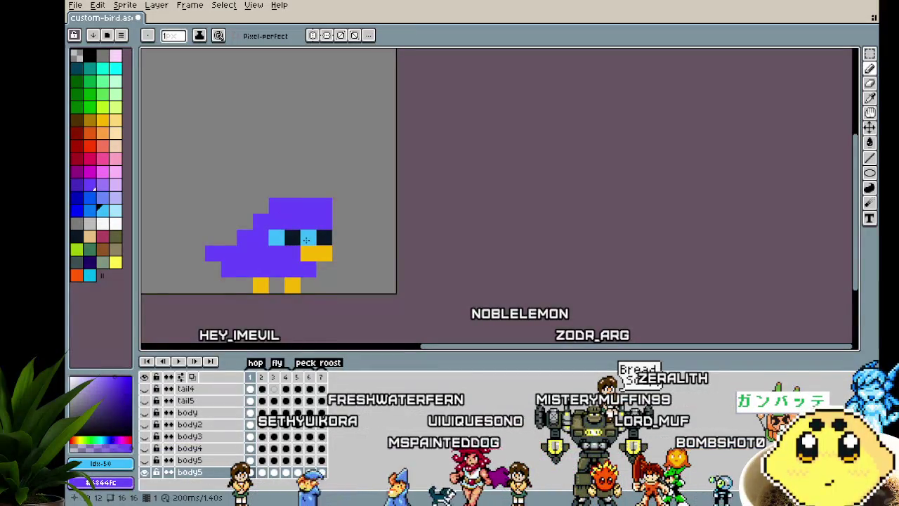
pyautogui.scroll(-3, 251, 303)
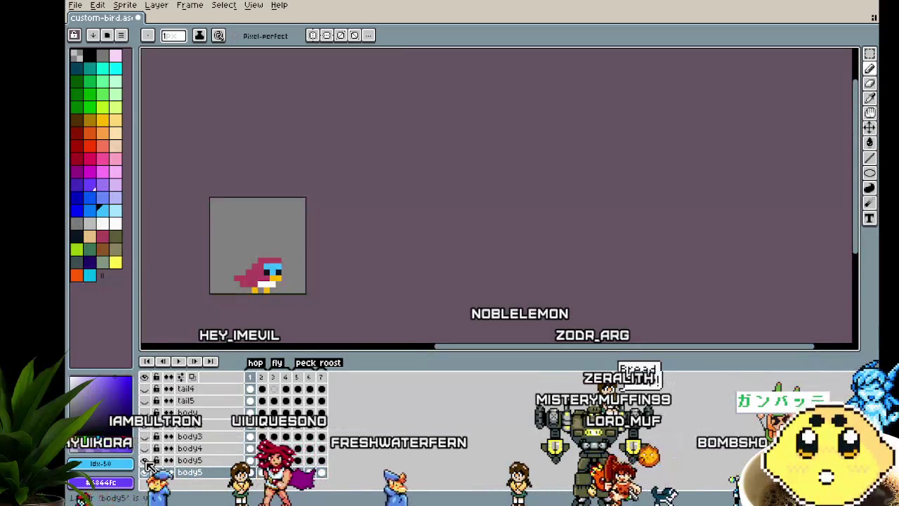
pyautogui.scroll(1, 222, 303)
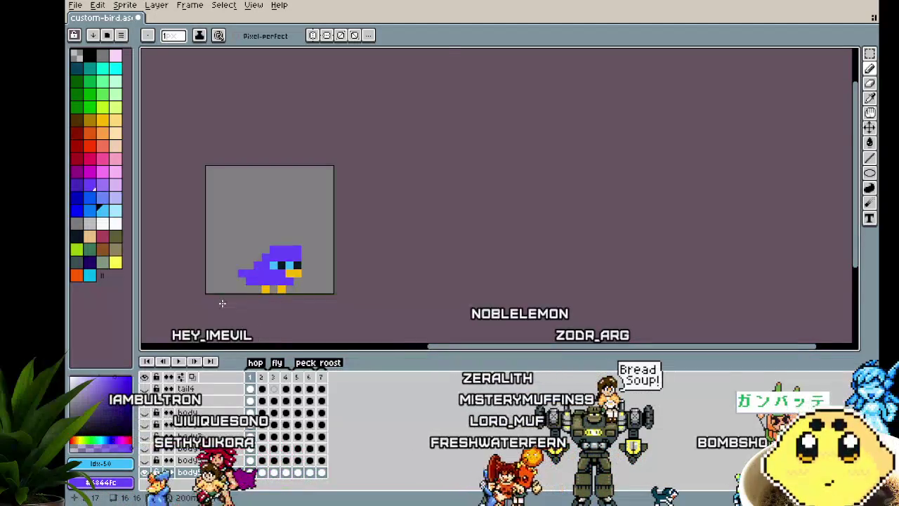
pyautogui.scroll(1, 222, 303)
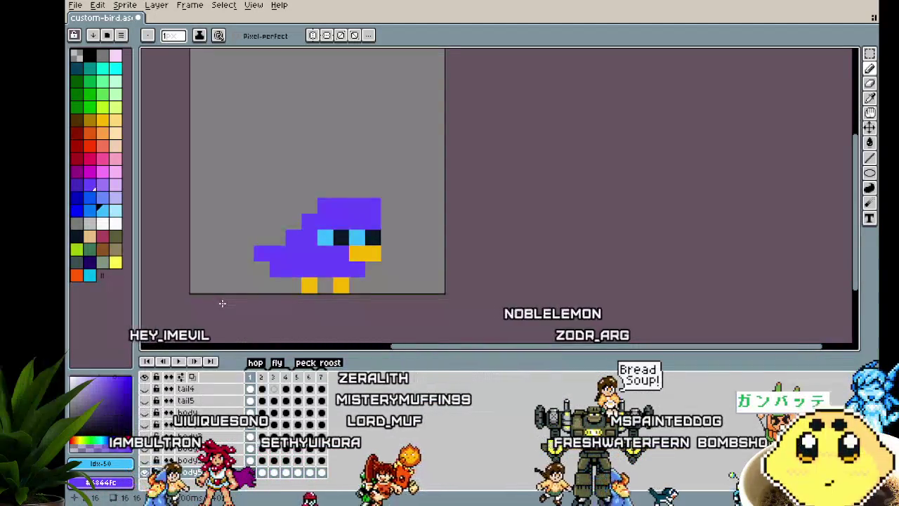